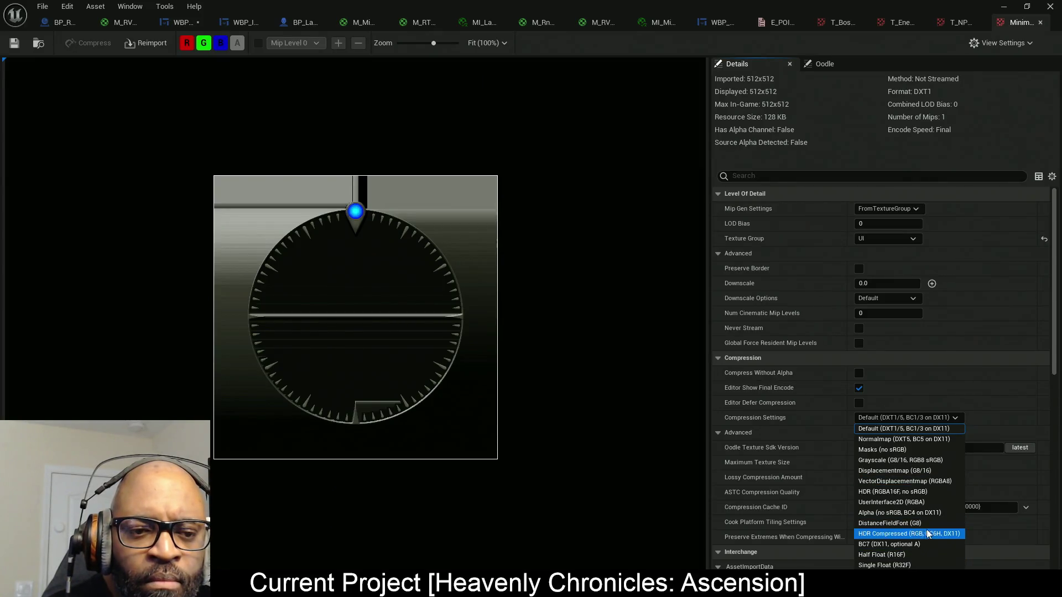
# - Apply UserInterface2D (RGBA) compression and hide the red, green and blue channels to view alpha alone
pyautogui.click(930, 502)
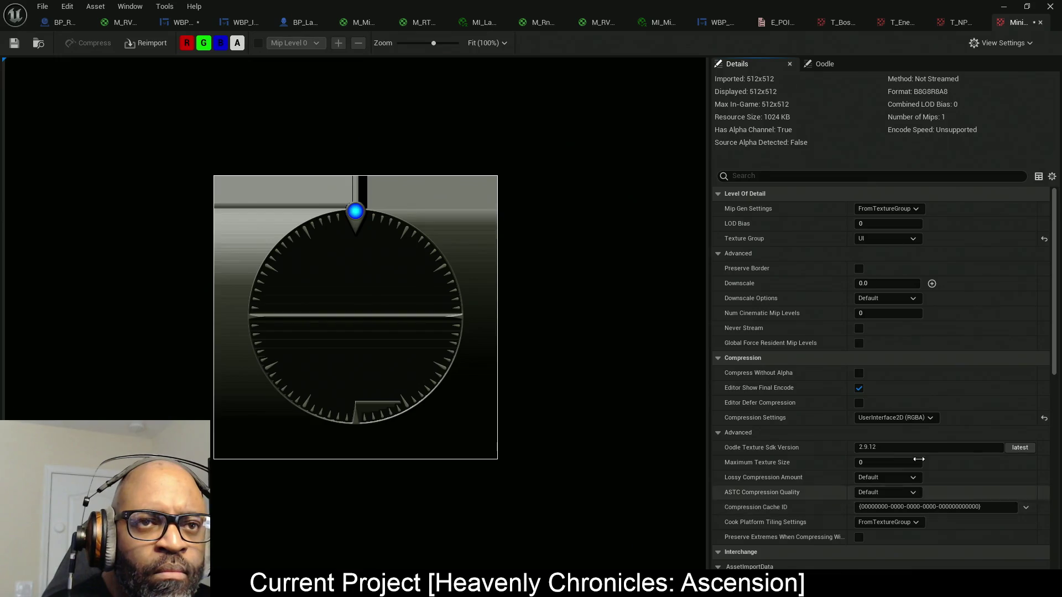
pyautogui.click(219, 44)
pyautogui.click(204, 43)
pyautogui.click(187, 43)
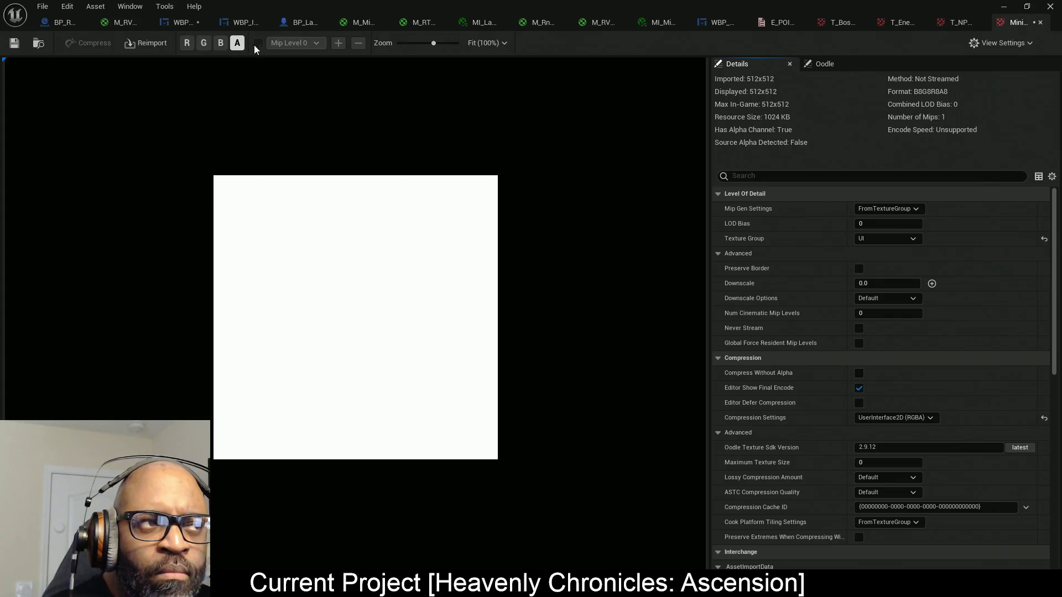
# - Re-enable the red, green and blue channels for the full-colour preview
pyautogui.click(187, 44)
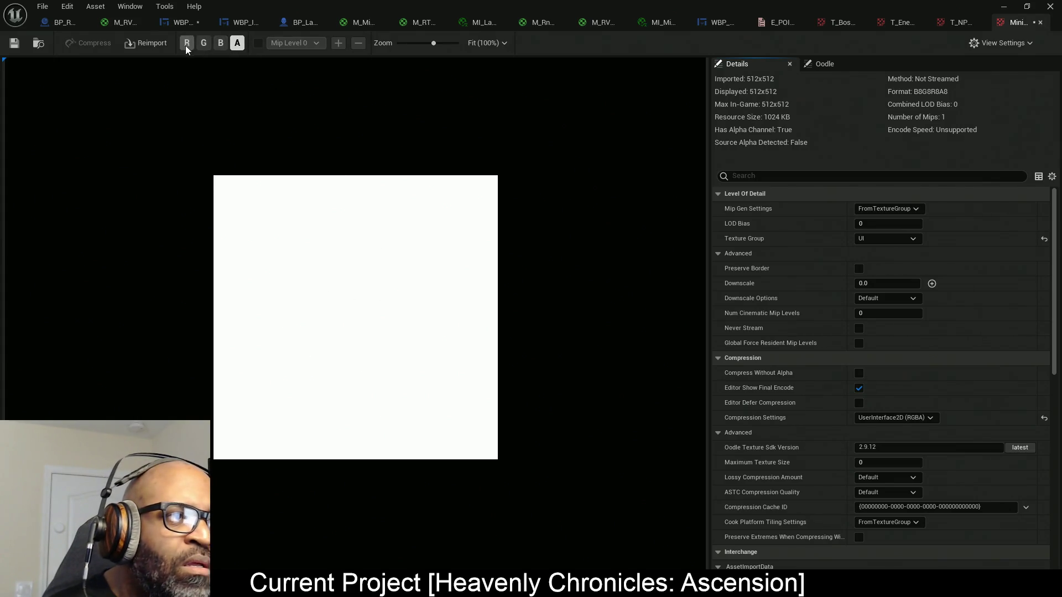
pyautogui.click(204, 44)
pyautogui.click(221, 43)
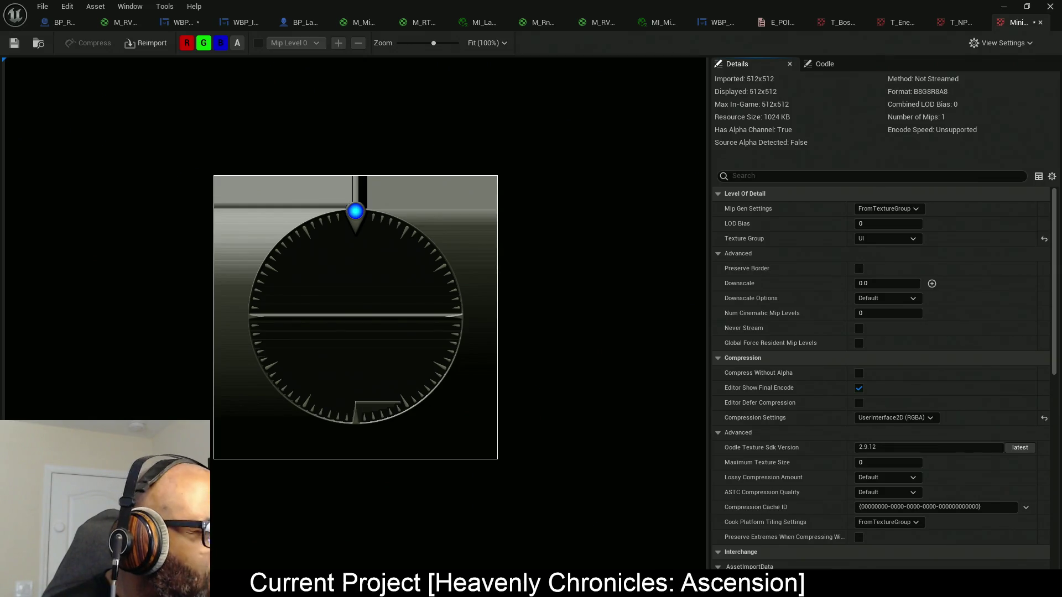
pyautogui.press('super')
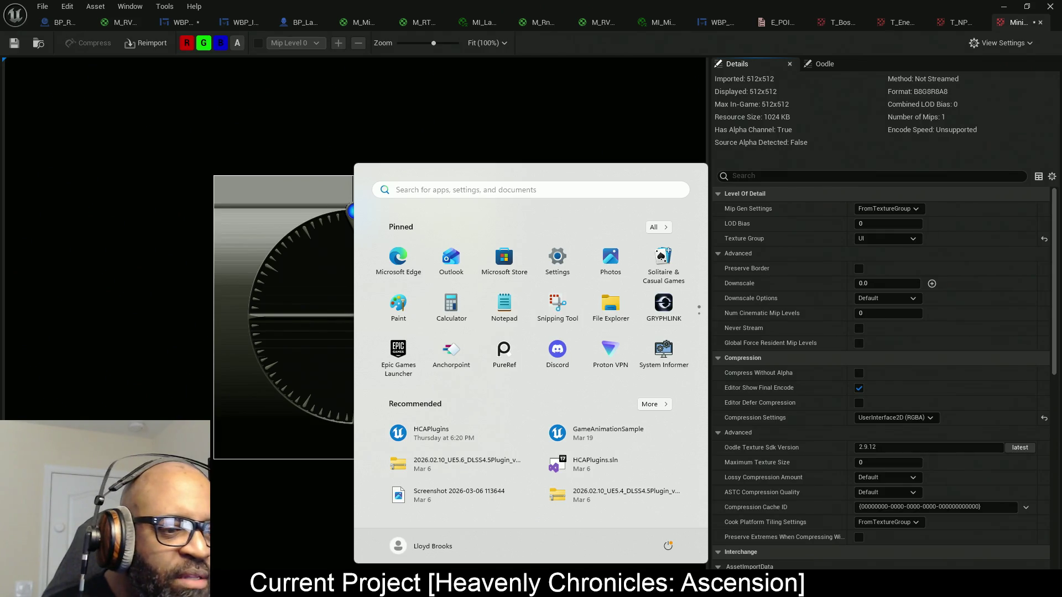
pyautogui.press('Escape')
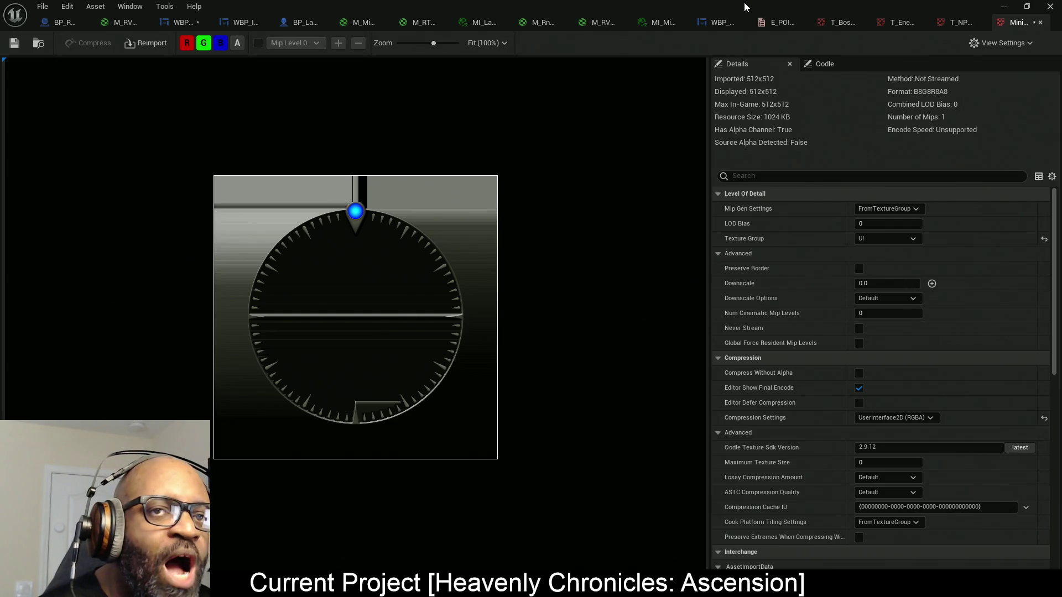
pyautogui.moveTo(748, 9); pyautogui.dragTo(277, 89)
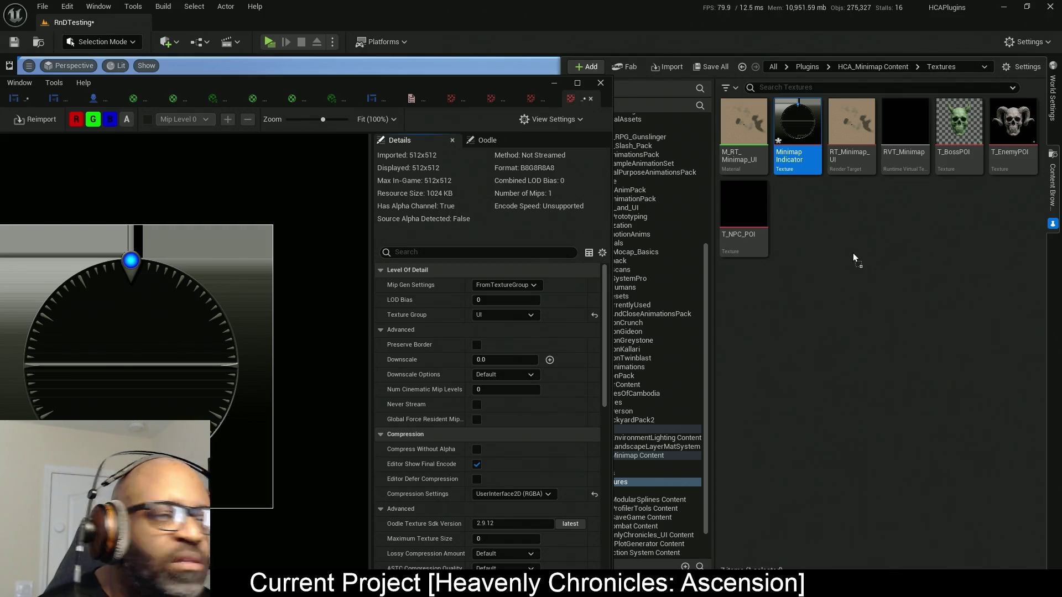
# - Import MinimapFrame_ALPHA into the Textures folder and open it in the texture editor
pyautogui.moveTo(850, 252); pyautogui.dragTo(851, 252)
pyautogui.click(803, 208)
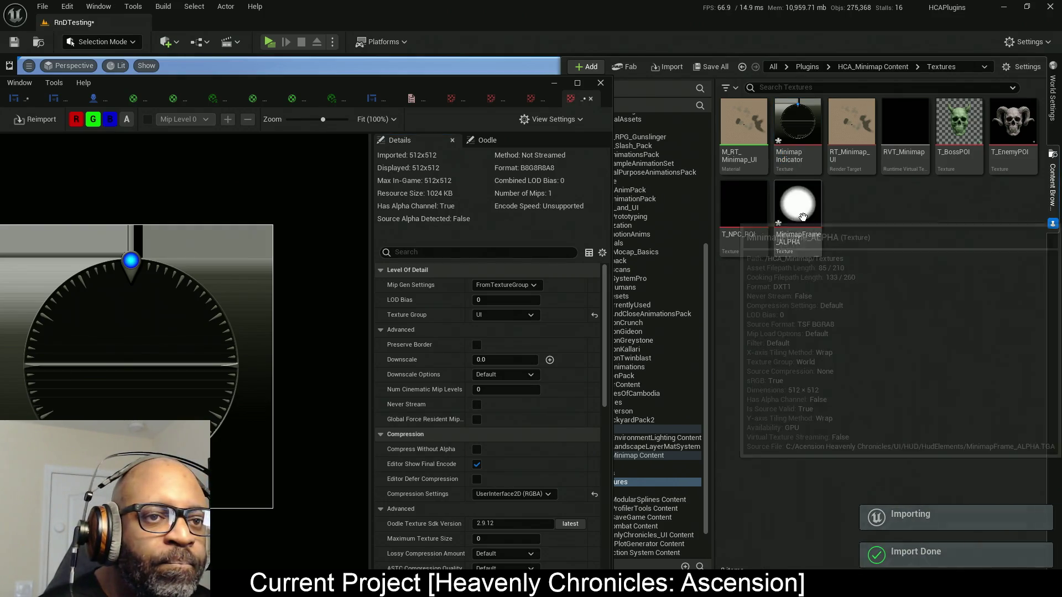
pyautogui.doubleClick(802, 208)
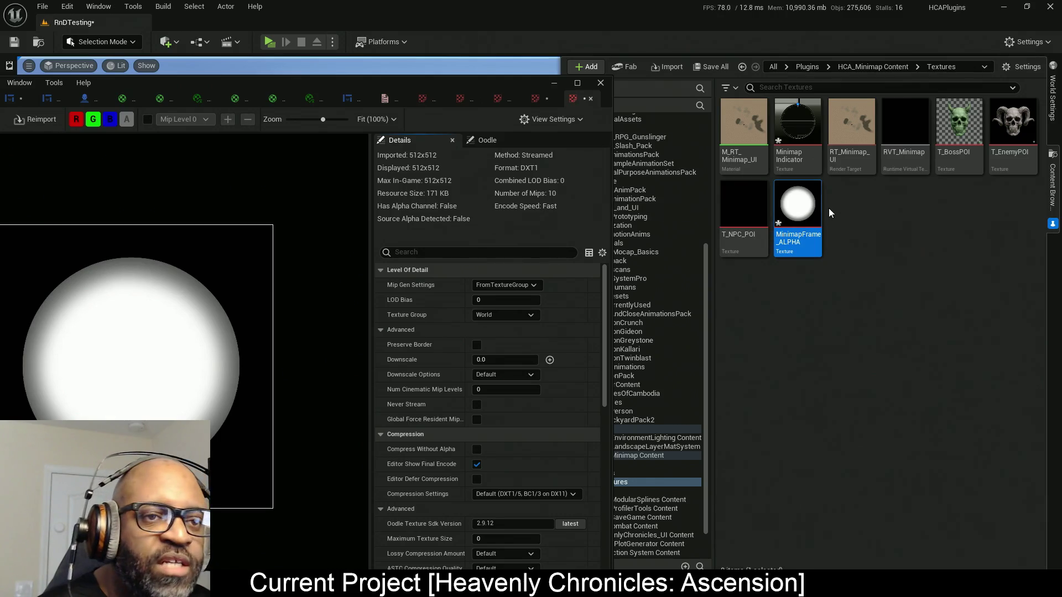
# - Force delete MinimapFrame_ALPHA, then select Minimap Indicator and maximize its texture editor
pyautogui.rightClick(805, 207)
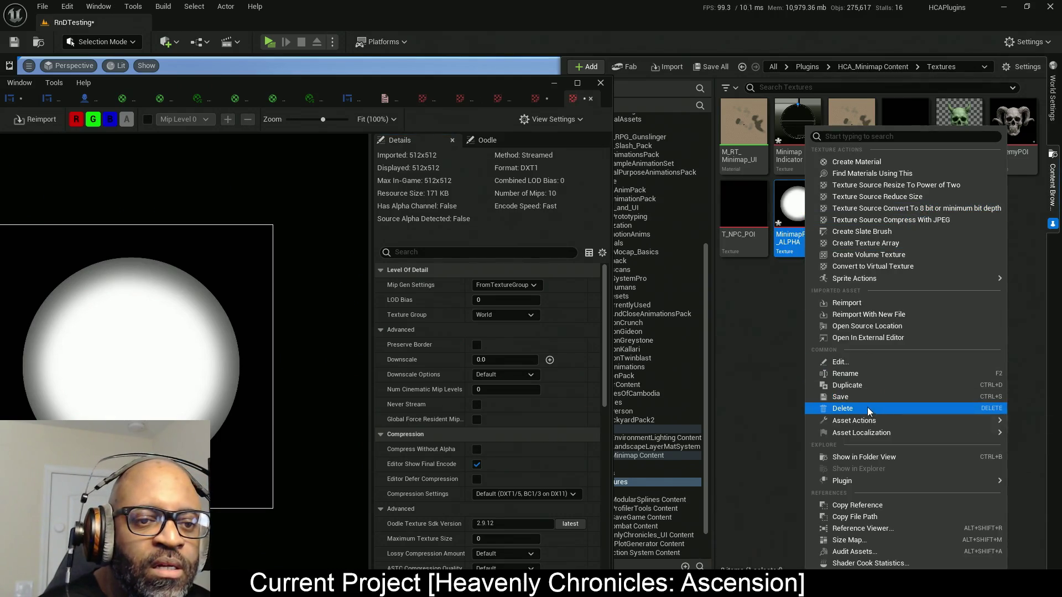
pyautogui.click(867, 408)
pyautogui.click(497, 486)
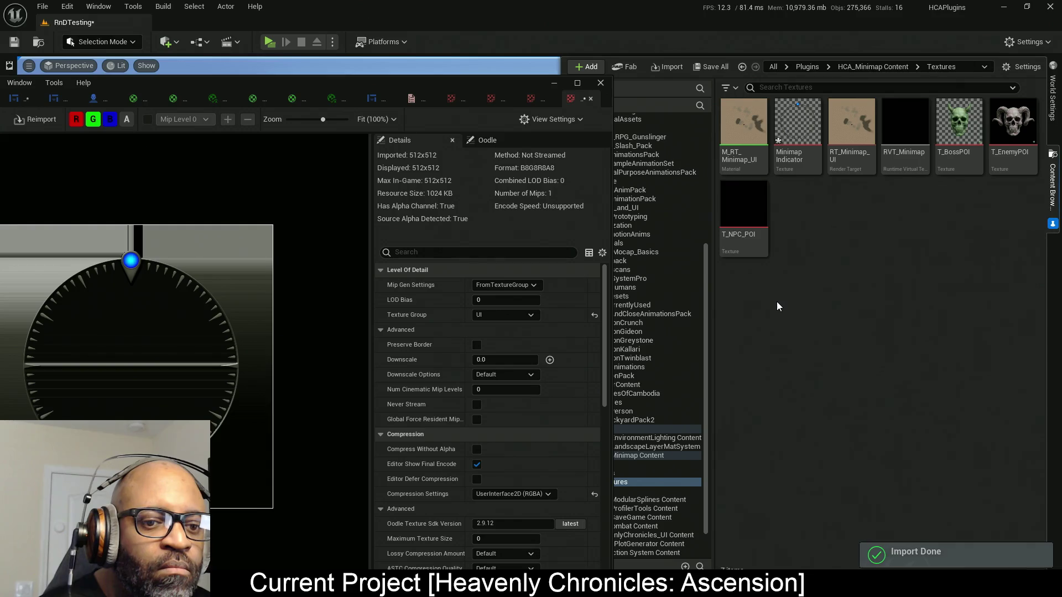
pyautogui.click(796, 135)
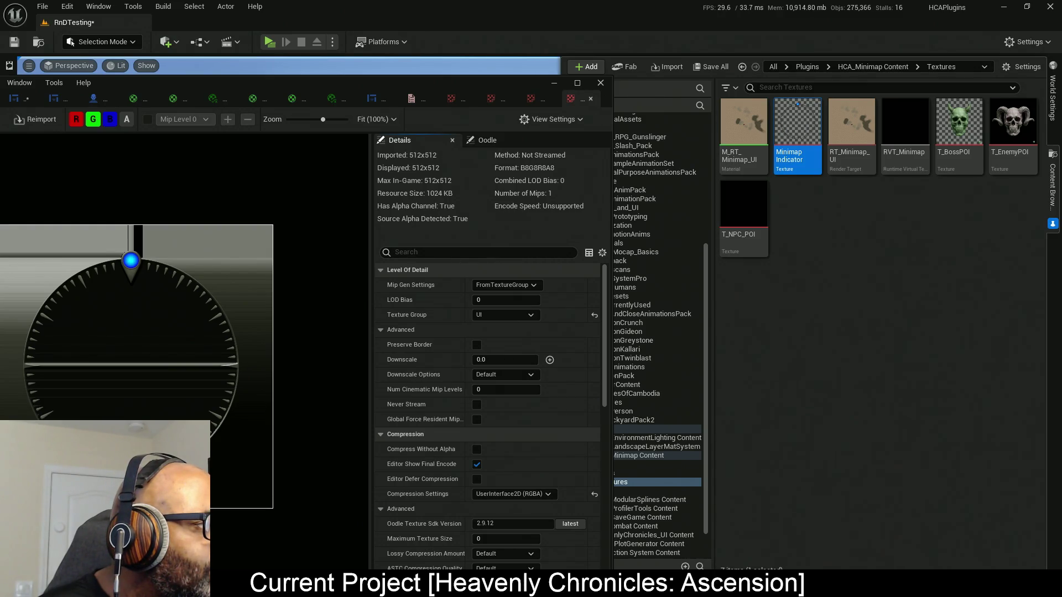
pyautogui.doubleClick(431, 83)
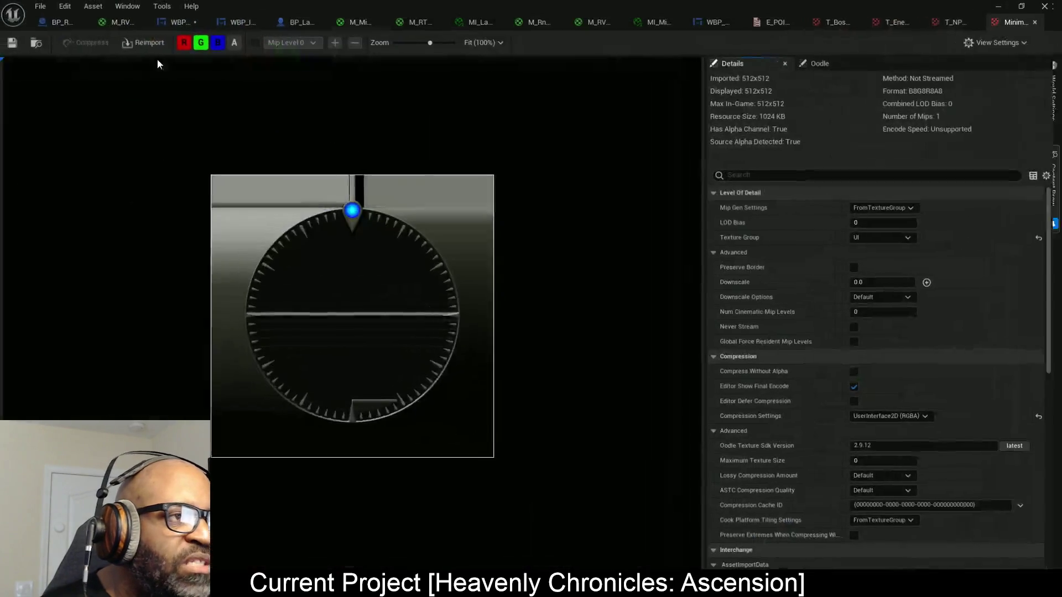
# - Toggle the alpha preview to confirm only the compass ring is opaque, then switch to M_RT_Minimap_UI
pyautogui.click(237, 47)
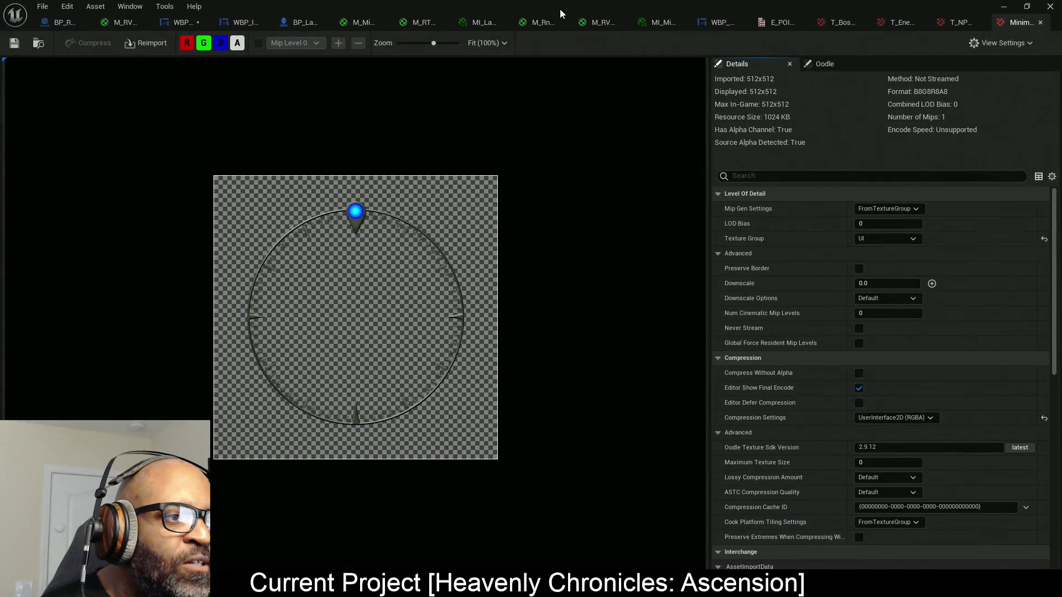
pyautogui.click(236, 49)
pyautogui.click(237, 49)
pyautogui.click(236, 49)
pyautogui.click(236, 48)
pyautogui.click(236, 48)
pyautogui.click(236, 48)
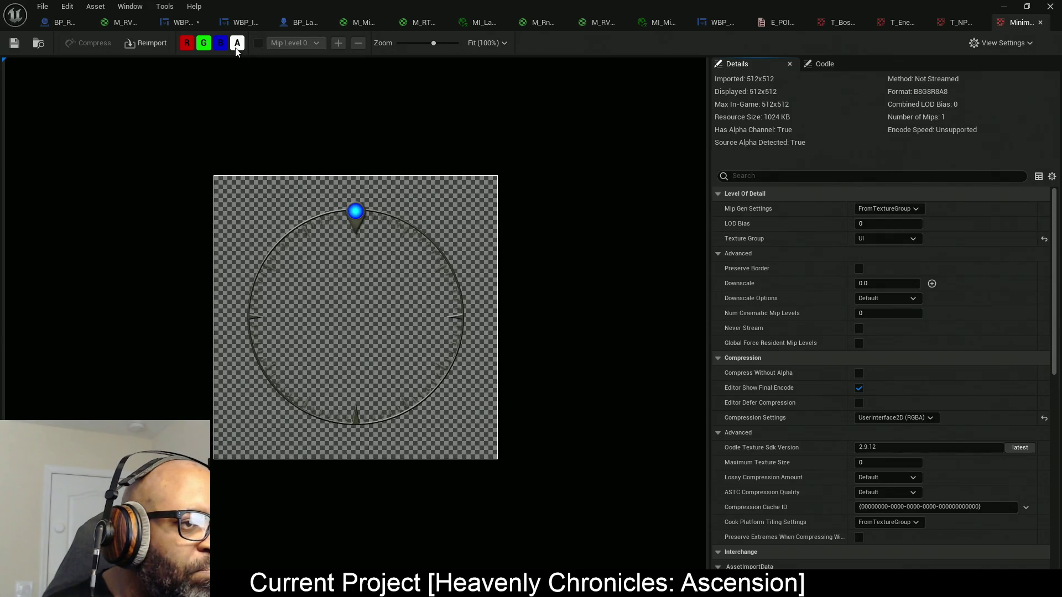
pyautogui.click(236, 49)
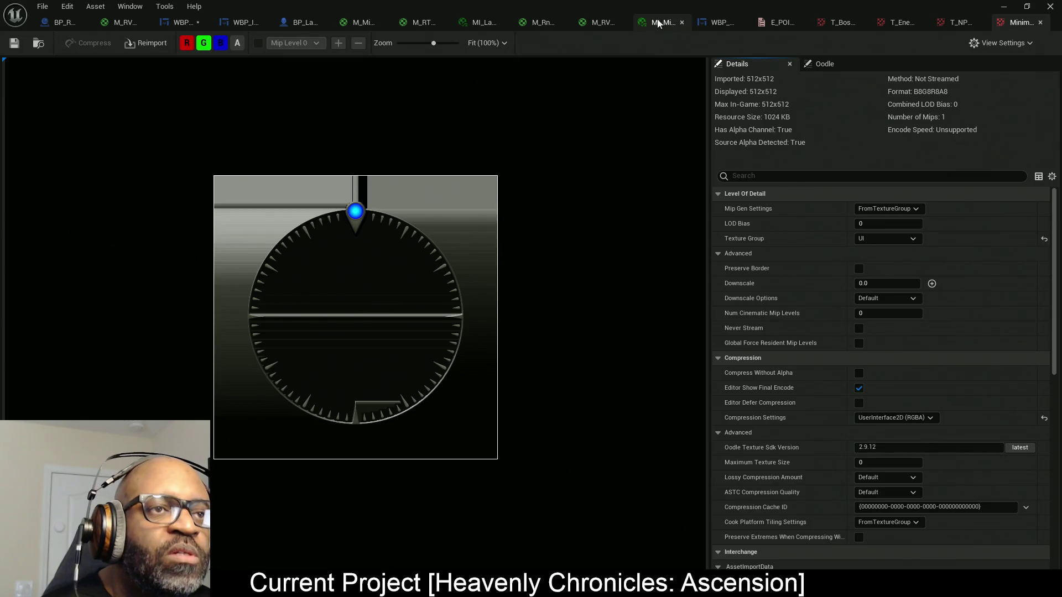
pyautogui.click(423, 26)
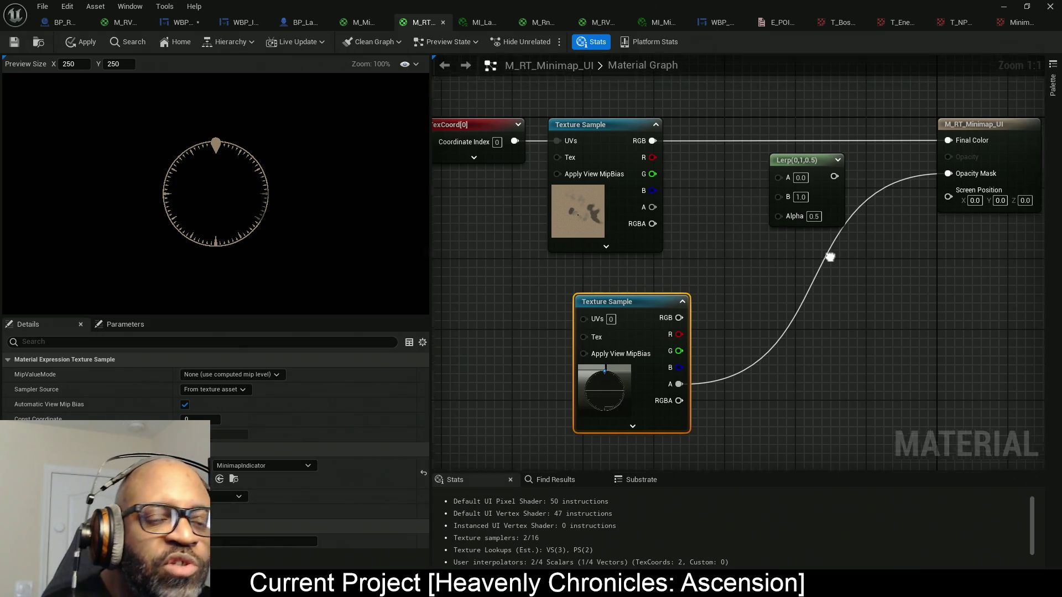
# - Move the Lerp node out of the way of the texture wires
pyautogui.moveTo(809, 224)
pyautogui.mouseDown()
pyautogui.moveTo(851, 251)
pyautogui.moveTo(913, 322)
pyautogui.mouseUp()
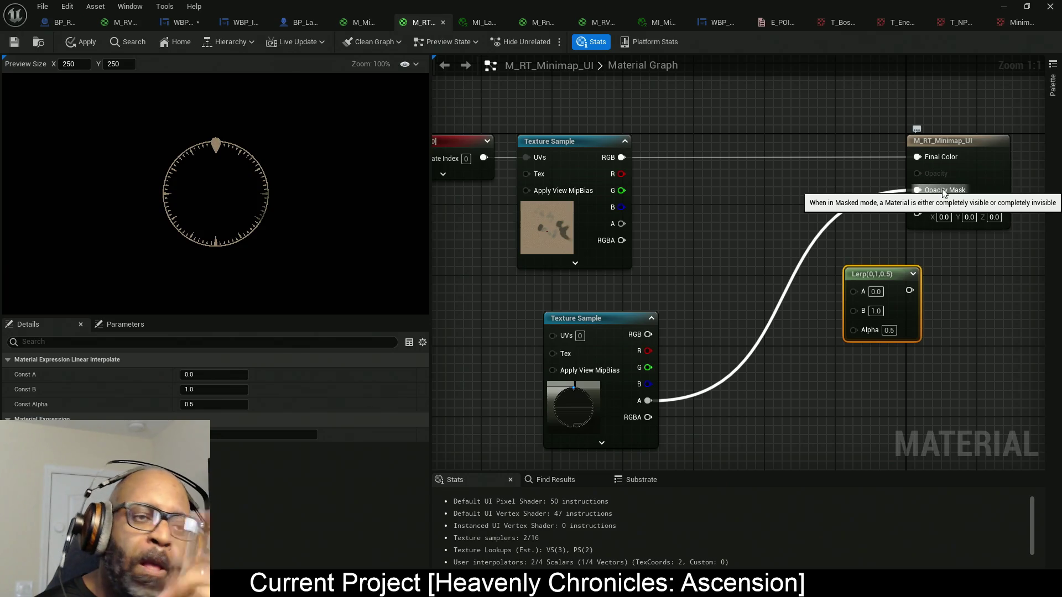
pyautogui.moveTo(866, 215)
pyautogui.mouseDown()
pyautogui.moveTo(744, 120)
pyautogui.moveTo(951, 299)
pyautogui.mouseUp()
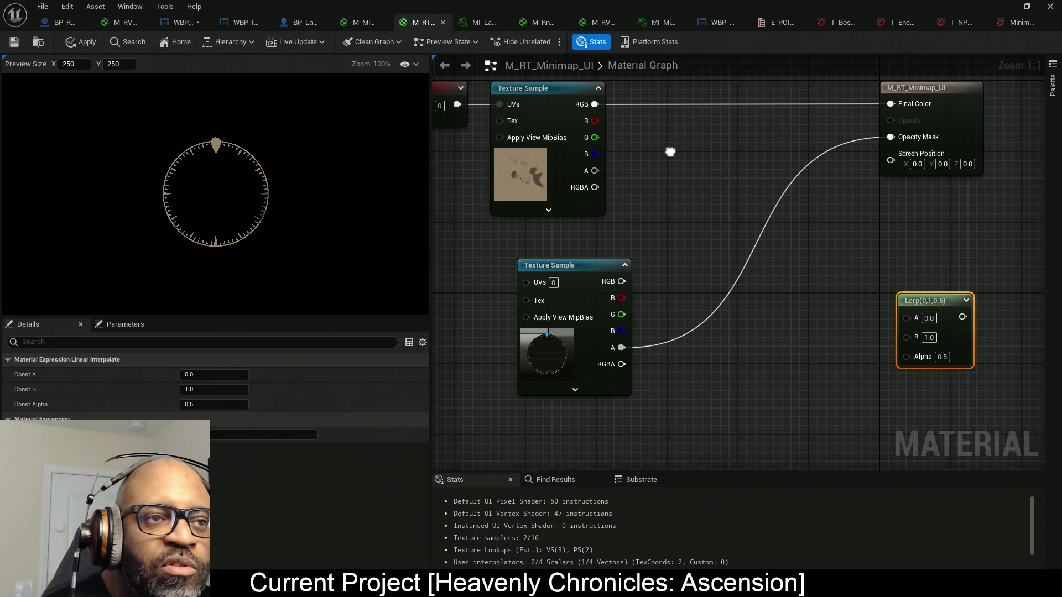
pyautogui.click(586, 289)
pyautogui.moveTo(683, 193)
pyautogui.mouseDown()
pyautogui.moveTo(678, 214)
pyautogui.moveTo(596, 171)
pyautogui.mouseUp()
# - Sum both texture colours in an Add node feeding Final Color, and unplug Opacity Mask
pyautogui.click(686, 208)
pyautogui.moveTo(698, 246); pyautogui.dragTo(595, 331)
pyautogui.moveTo(724, 229); pyautogui.dragTo(891, 172)
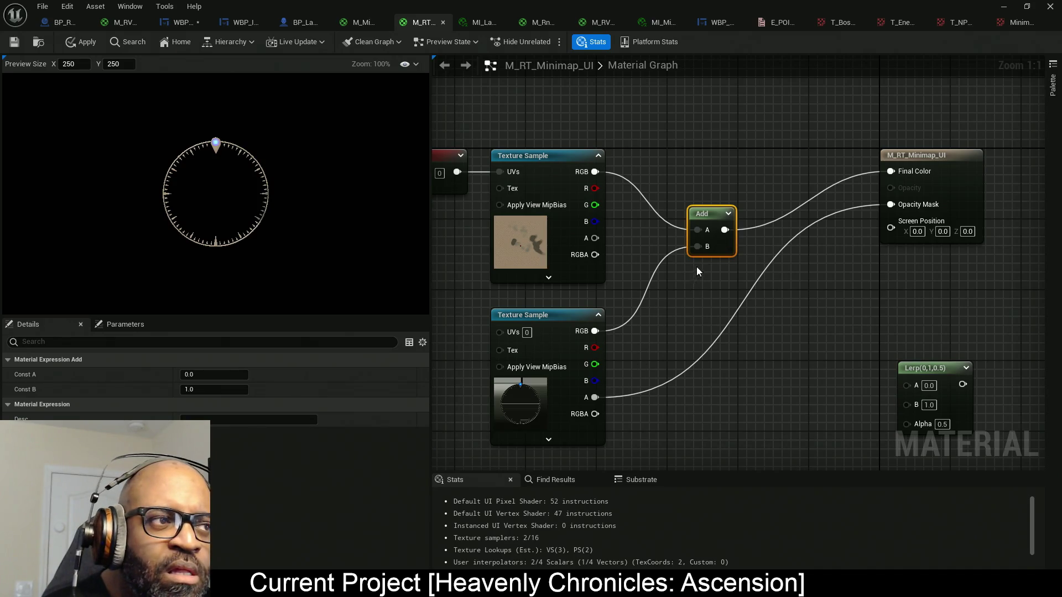
pyautogui.moveTo(729, 247); pyautogui.dragTo(733, 189)
pyautogui.keyDown('alt'); pyautogui.click(914, 204); pyautogui.keyUp('alt')
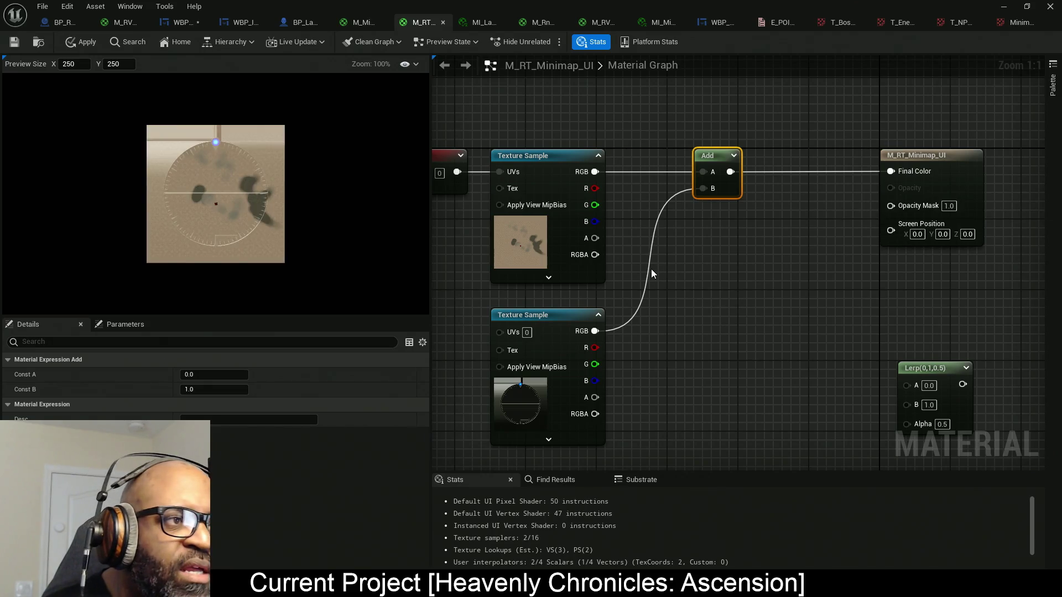
pyautogui.click(1052, 84)
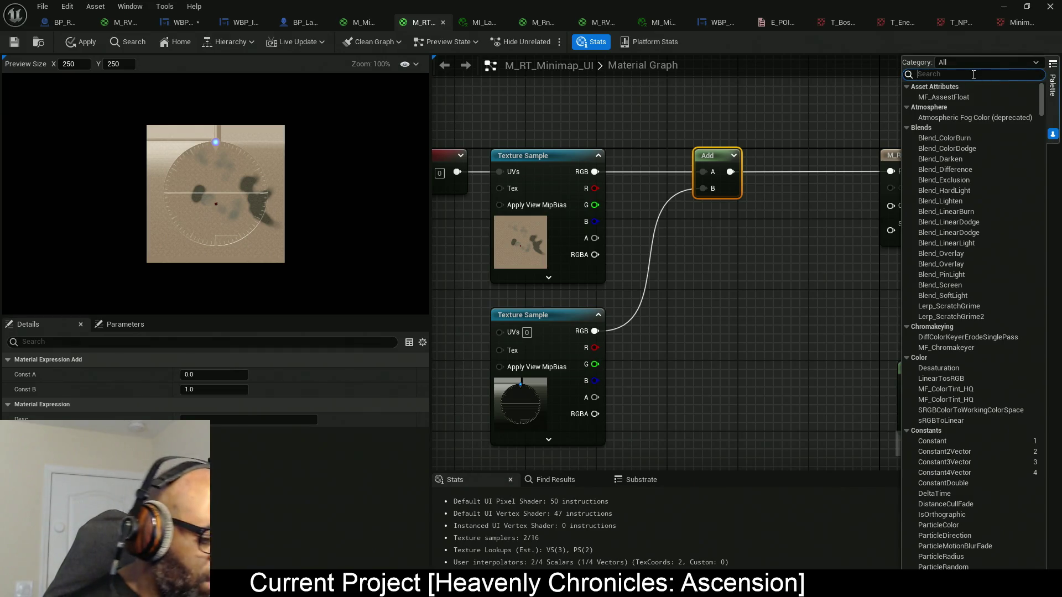
# - Add a Blend_Overlay node with map as Base, compass as Blend, and Result to Final Color
pyautogui.write('overlay')
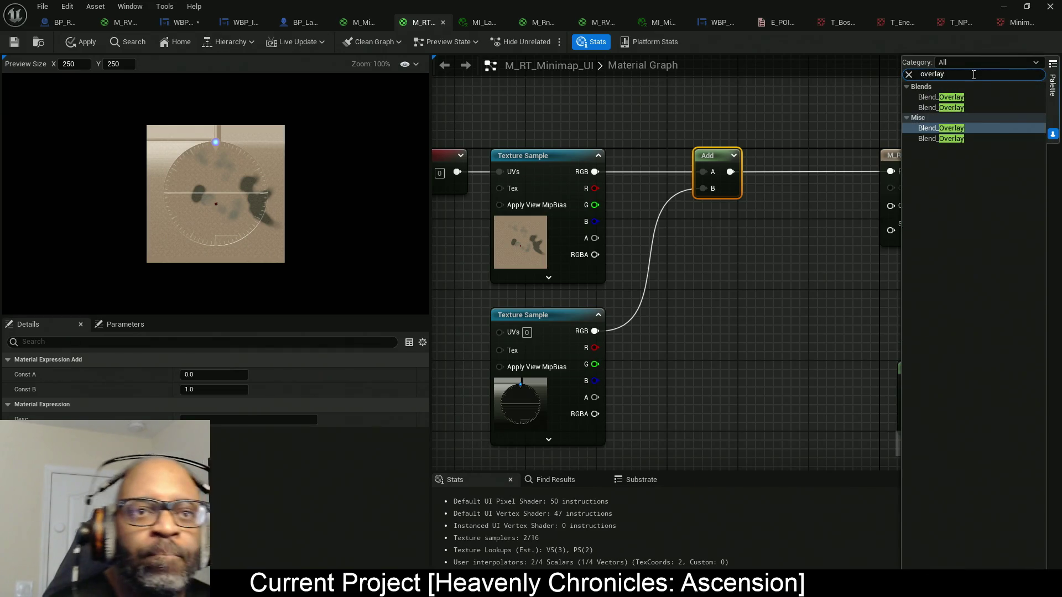
pyautogui.moveTo(977, 97)
pyautogui.mouseDown()
pyautogui.moveTo(758, 230)
pyautogui.moveTo(713, 218)
pyautogui.moveTo(685, 225)
pyautogui.moveTo(602, 172)
pyautogui.mouseUp()
pyautogui.moveTo(720, 257); pyautogui.dragTo(595, 331)
pyautogui.moveTo(667, 251); pyautogui.dragTo(769, 182)
pyautogui.moveTo(614, 206)
pyautogui.mouseDown()
pyautogui.moveTo(653, 373)
pyautogui.moveTo(736, 362)
pyautogui.mouseUp()
pyautogui.moveTo(733, 259)
pyautogui.mouseDown()
pyautogui.moveTo(688, 190)
pyautogui.moveTo(694, 198)
pyautogui.mouseUp()
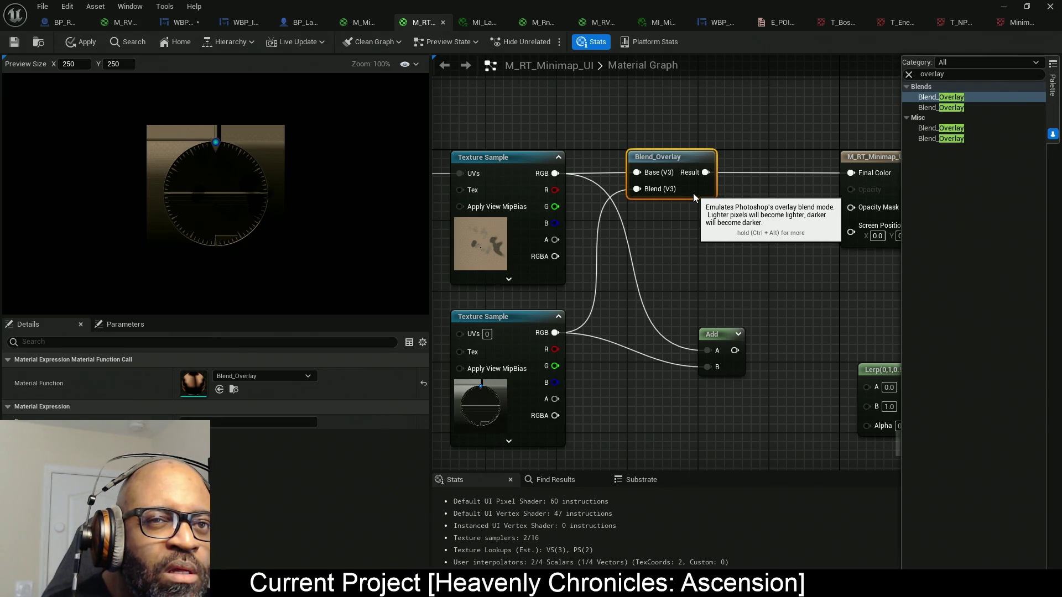
# - Try a MultiplyAdd node on the two textures, delete it, and reconnect Add to Final Color
pyautogui.click(908, 75)
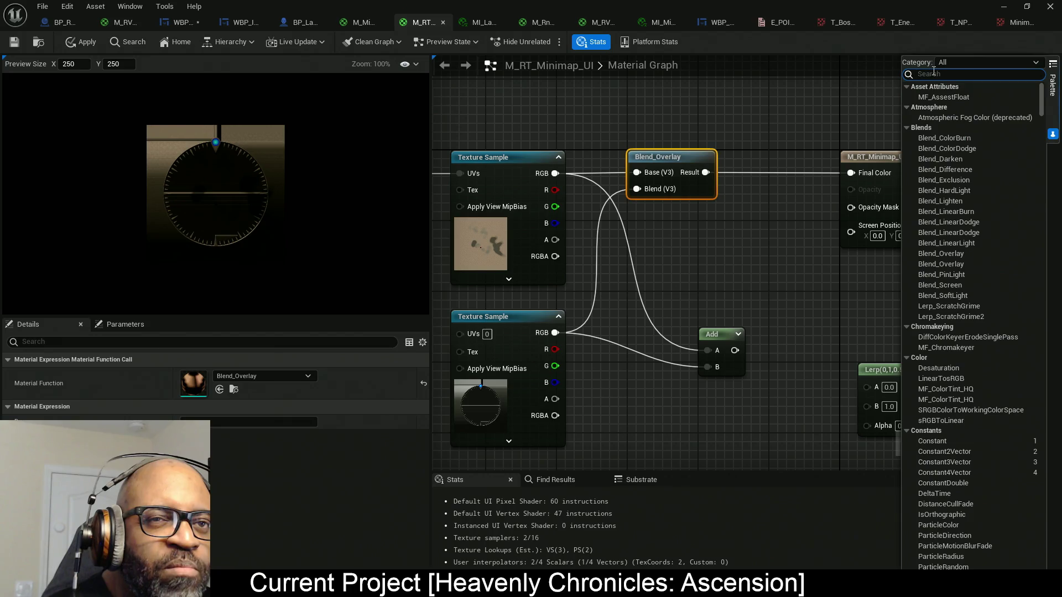
pyautogui.write('add')
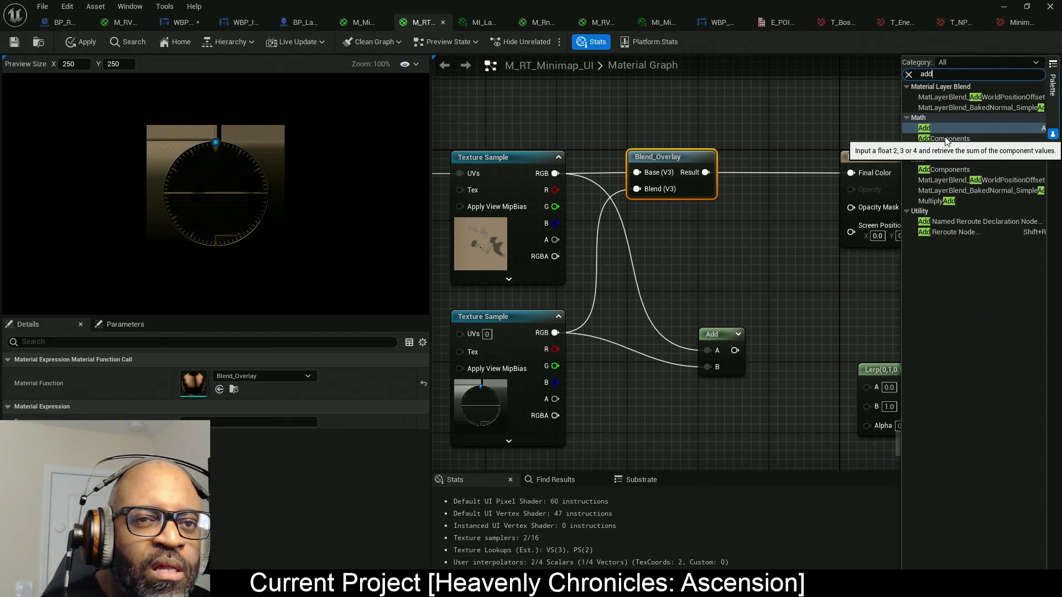
pyautogui.moveTo(939, 143); pyautogui.dragTo(695, 223)
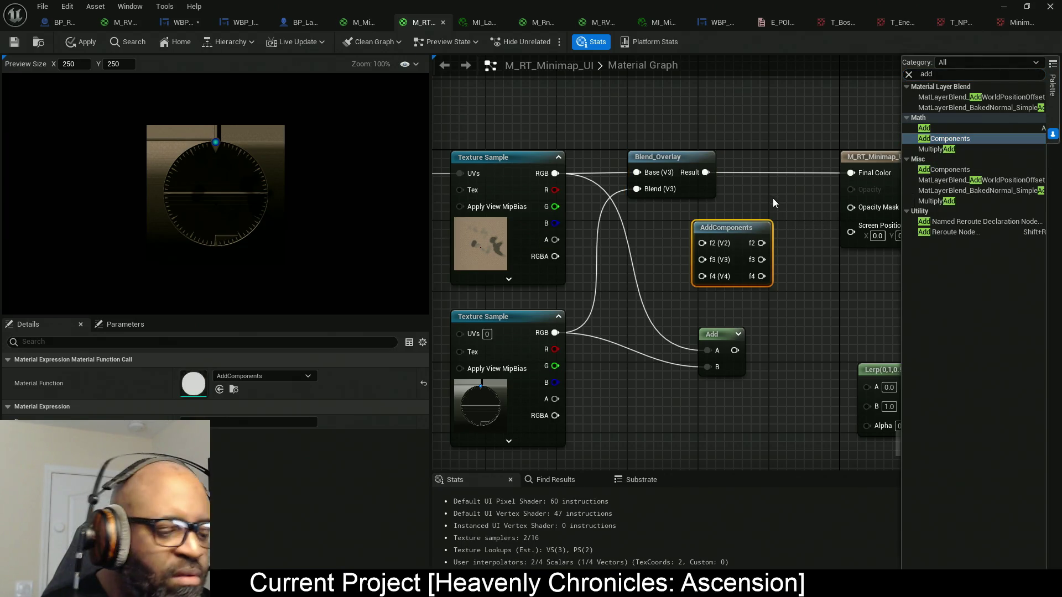
pyautogui.press('Delete')
pyautogui.moveTo(946, 150); pyautogui.dragTo(695, 236)
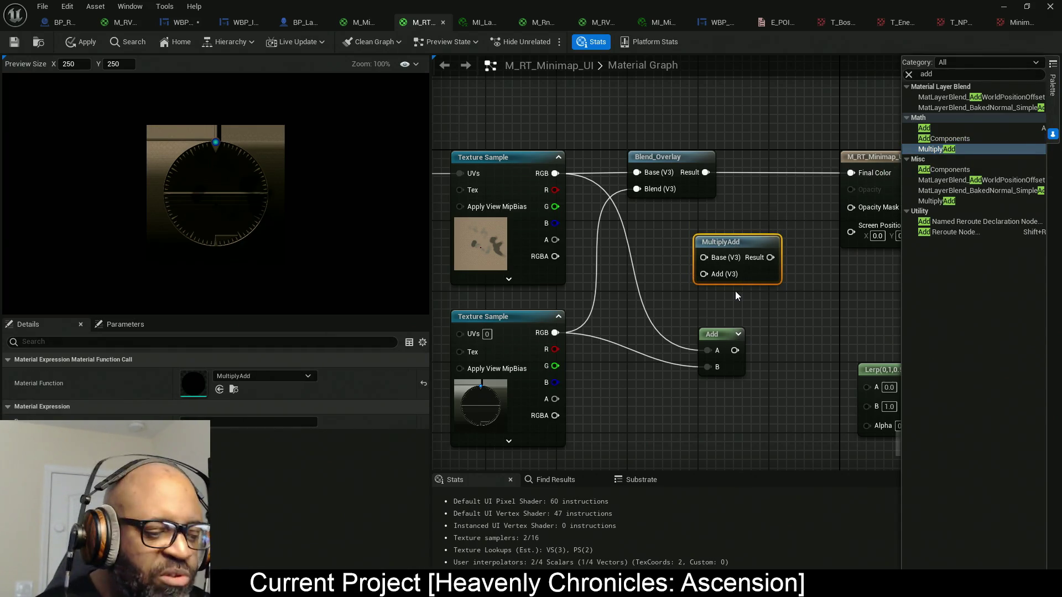
pyautogui.moveTo(703, 257)
pyautogui.mouseDown()
pyautogui.moveTo(555, 174)
pyautogui.moveTo(713, 279)
pyautogui.moveTo(536, 340)
pyautogui.mouseUp()
pyautogui.moveTo(770, 257)
pyautogui.mouseDown()
pyautogui.moveTo(781, 266)
pyautogui.moveTo(856, 171)
pyautogui.mouseUp()
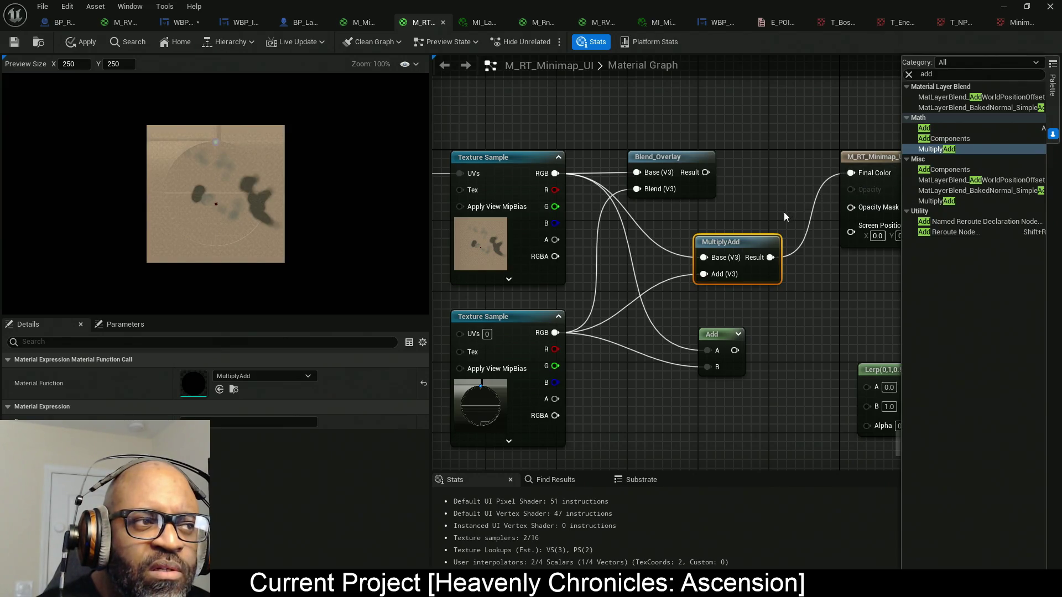
pyautogui.press('Delete')
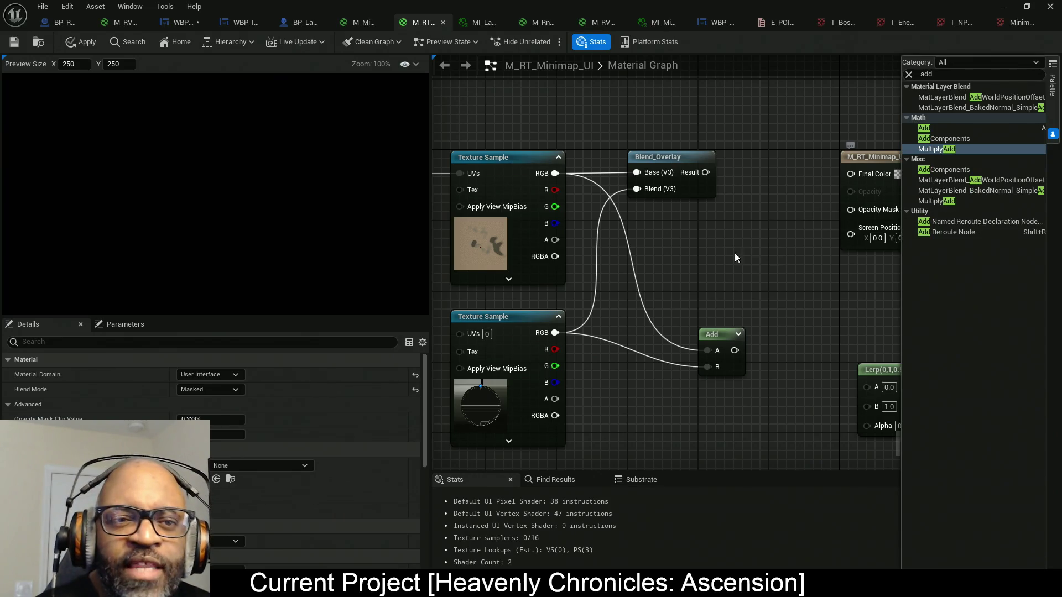
pyautogui.moveTo(726, 351); pyautogui.dragTo(850, 175)
# - Delete the Blend_Overlay node and move the Add node into its place
pyautogui.moveTo(713, 144); pyautogui.dragTo(663, 247)
pyautogui.press('Delete')
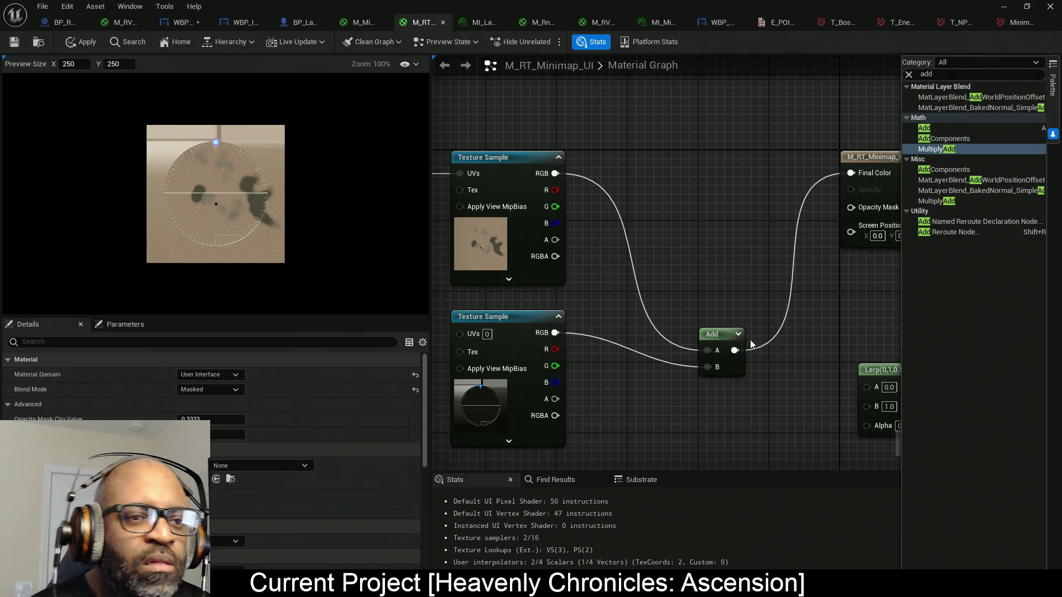
pyautogui.moveTo(711, 341)
pyautogui.mouseDown()
pyautogui.moveTo(640, 203)
pyautogui.moveTo(592, 164)
pyautogui.mouseUp()
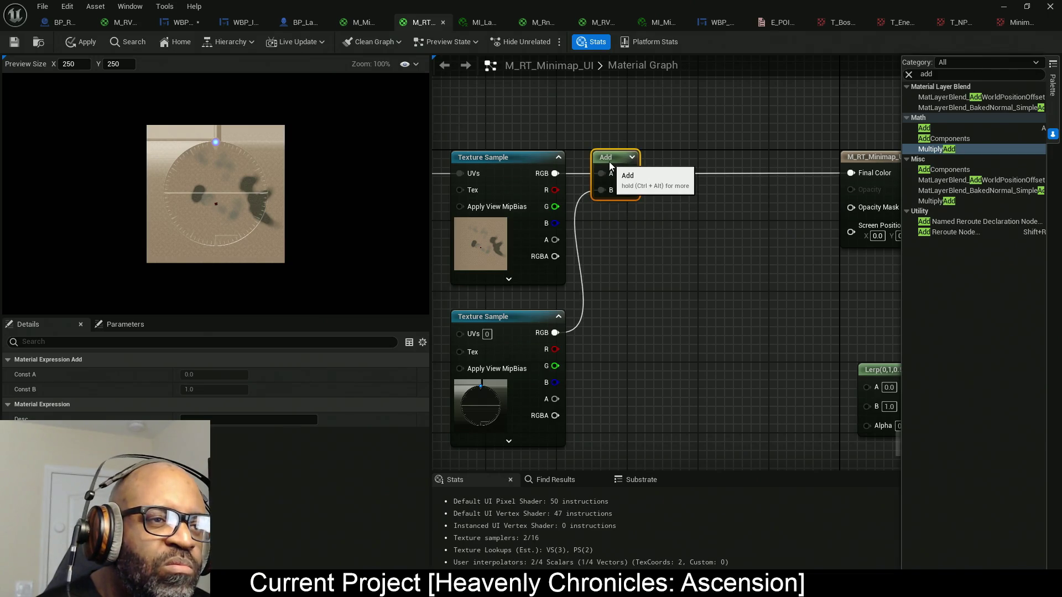
pyautogui.scroll(1, 206, 198)
pyautogui.scroll(6, 185, 197)
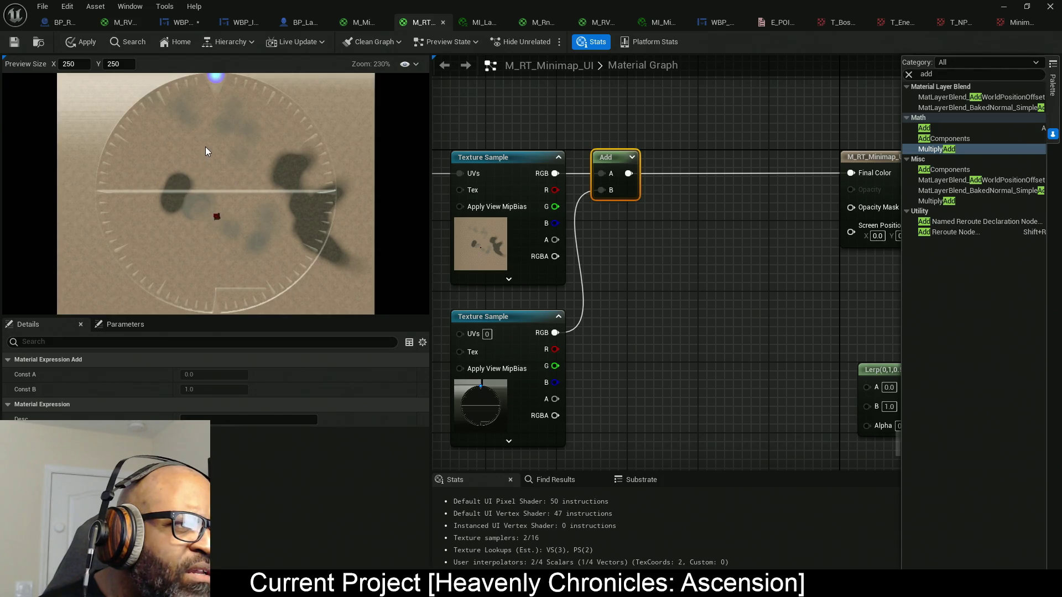
pyautogui.moveTo(204, 147); pyautogui.dragTo(223, 165)
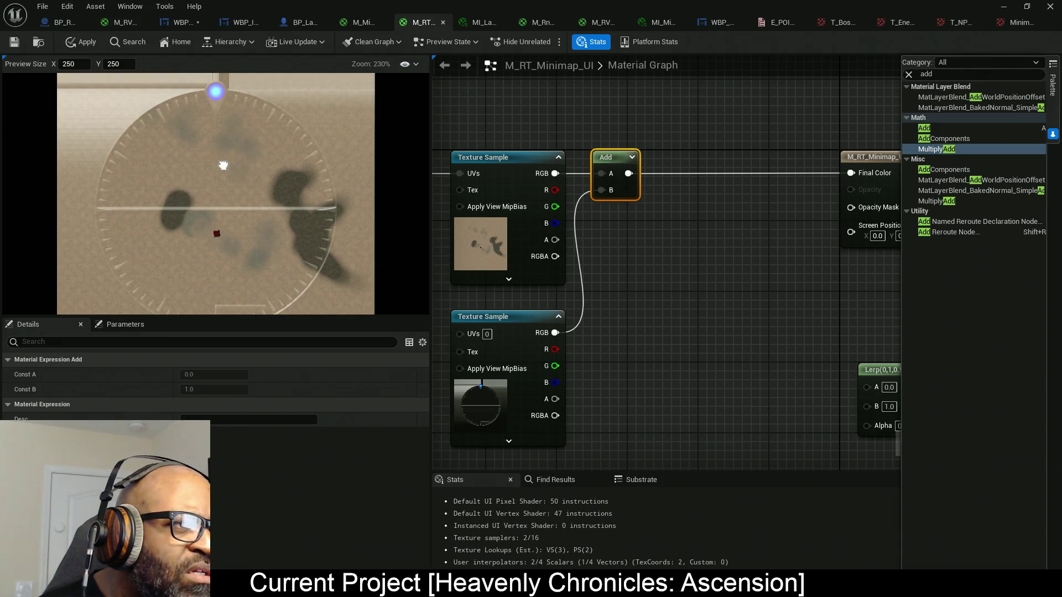
pyautogui.press('Home')
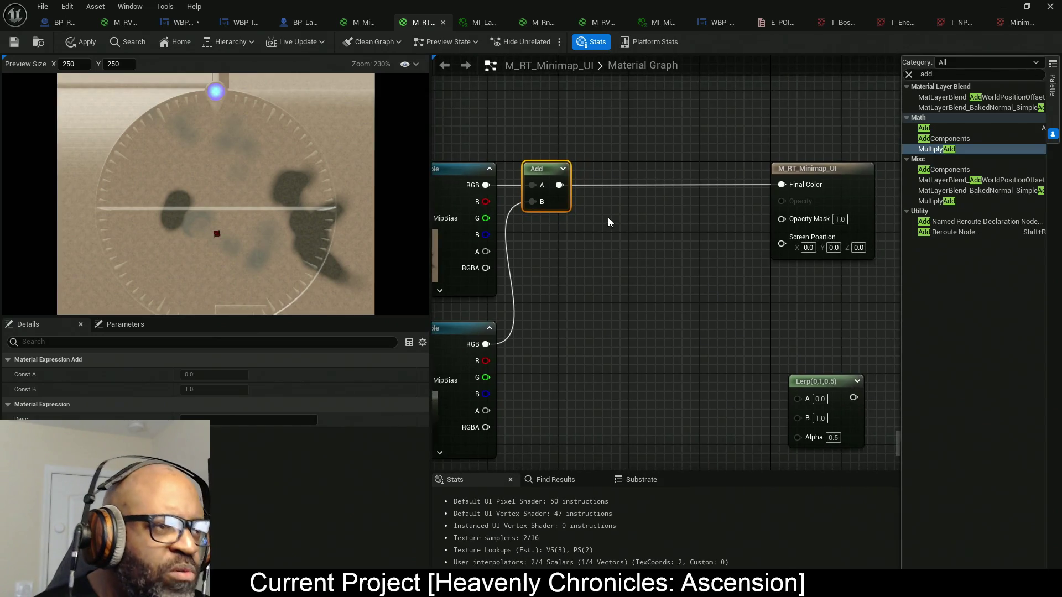
# - Drive Final Color with a Lerp (map colour to A, frame alpha to Alpha) and delete Add
pyautogui.click(619, 205)
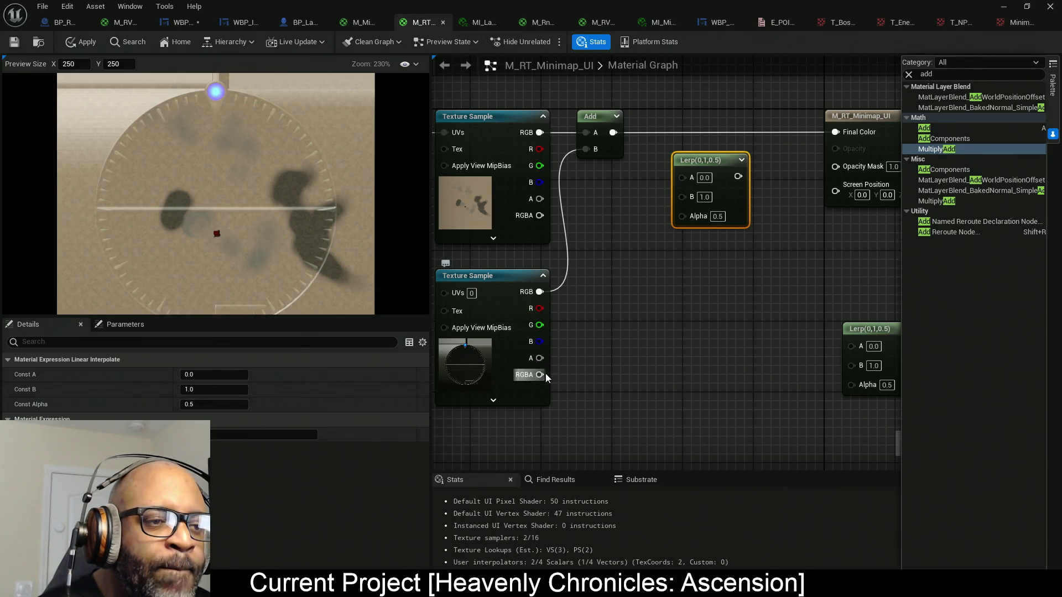
pyautogui.moveTo(540, 357)
pyautogui.mouseDown()
pyautogui.moveTo(692, 215)
pyautogui.moveTo(583, 303)
pyautogui.mouseUp()
pyautogui.moveTo(723, 189); pyautogui.dragTo(583, 143)
pyautogui.moveTo(773, 187); pyautogui.dragTo(878, 143)
pyautogui.moveTo(681, 109); pyautogui.dragTo(652, 175)
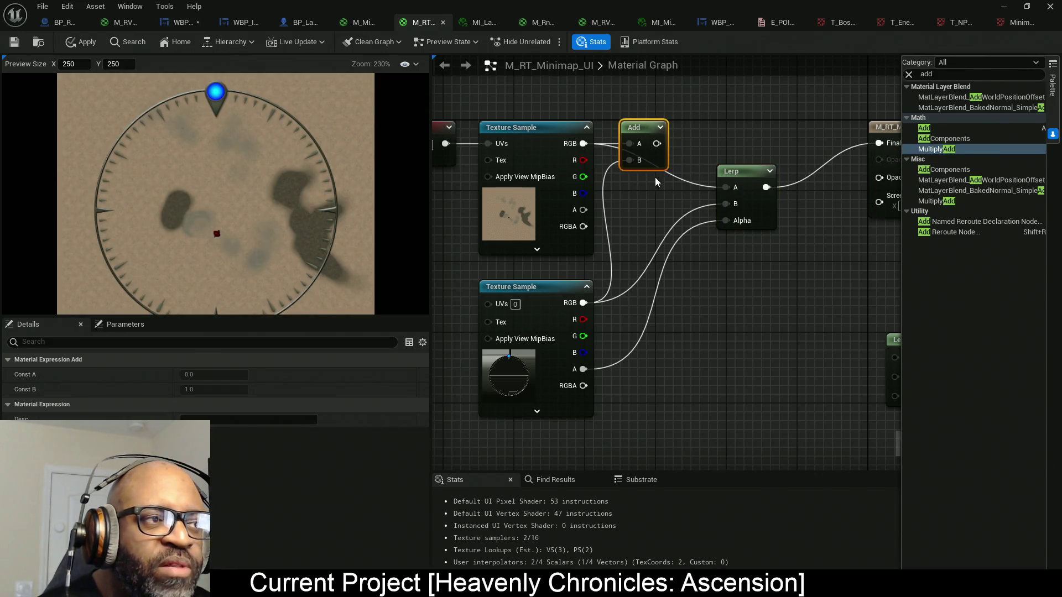
pyautogui.press('Delete')
pyautogui.moveTo(759, 212); pyautogui.dragTo(708, 168)
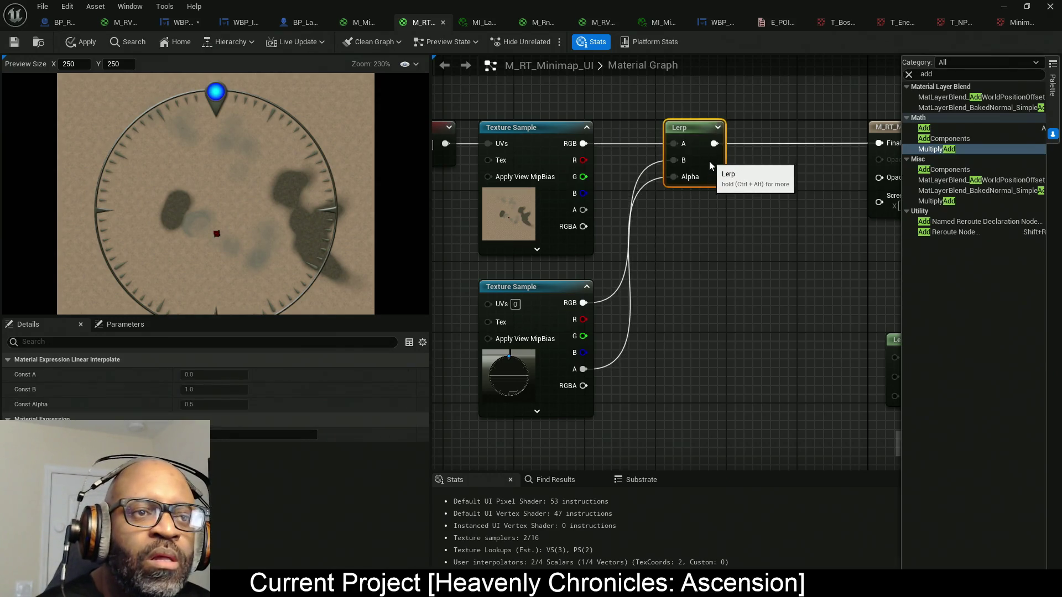
pyautogui.moveTo(564, 245); pyautogui.dragTo(564, 228)
pyautogui.moveTo(722, 228)
pyautogui.mouseDown()
pyautogui.moveTo(673, 258)
pyautogui.moveTo(658, 225)
pyautogui.moveTo(719, 213)
pyautogui.mouseUp()
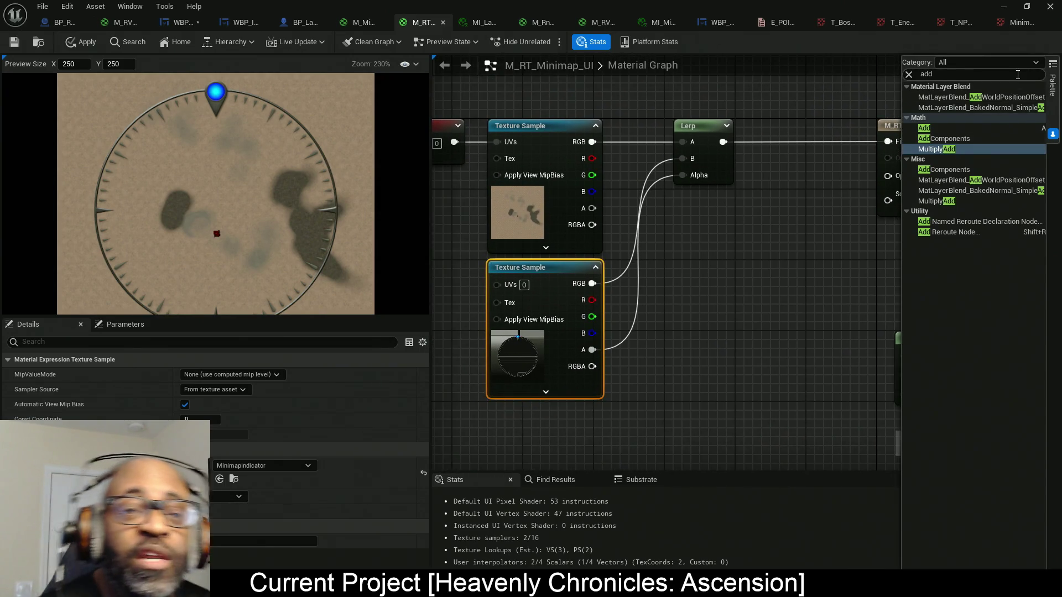
# - Search the palette for 'radial' and add a RadialGradientExponential node to the graph
pyautogui.hotkey('ctrl', 'a')
pyautogui.write('ra')
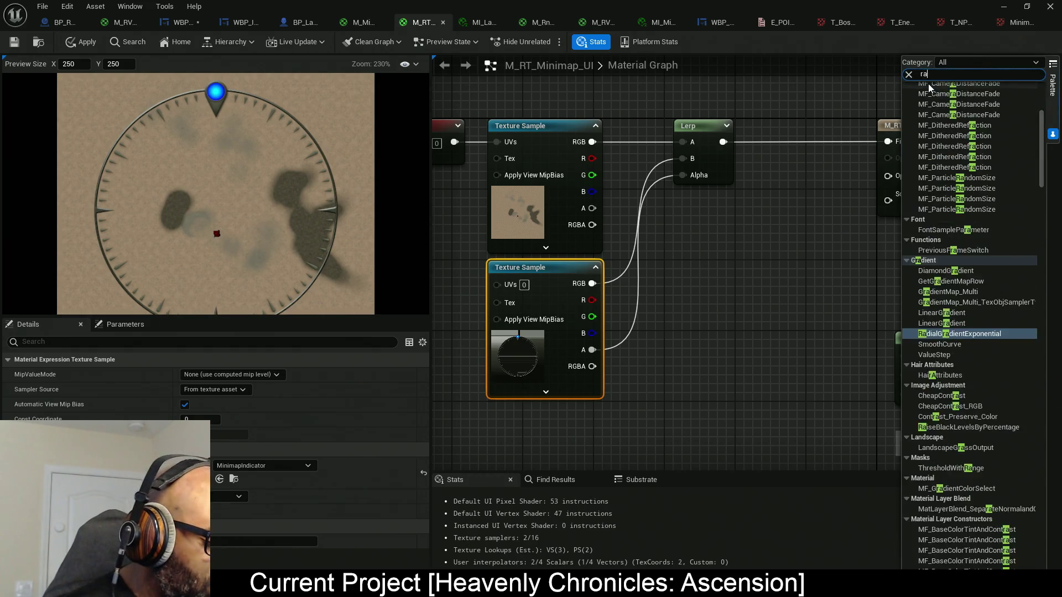
pyautogui.write('dial')
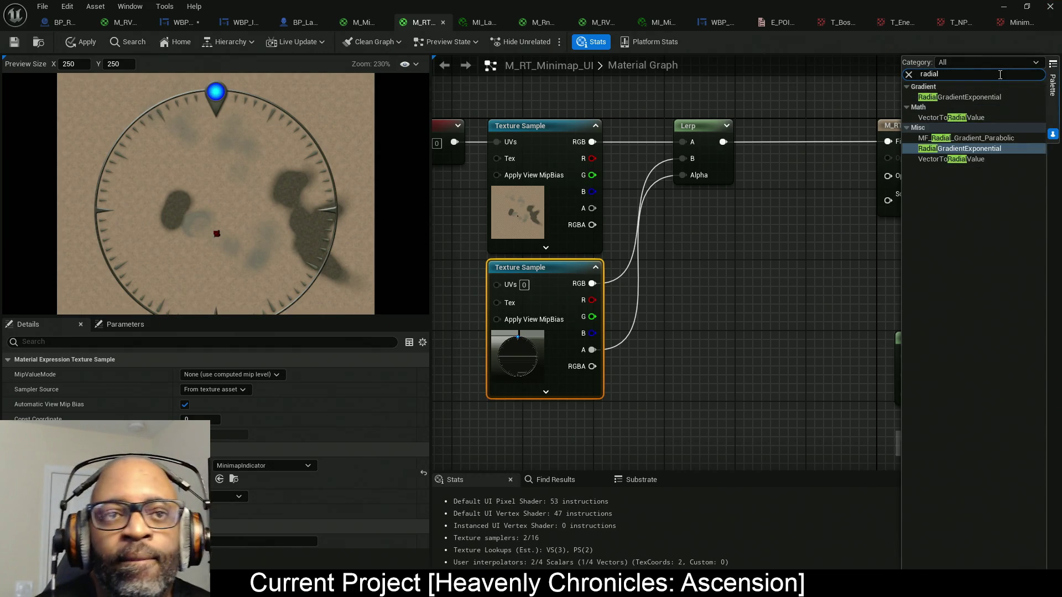
pyautogui.moveTo(971, 99); pyautogui.dragTo(702, 234)
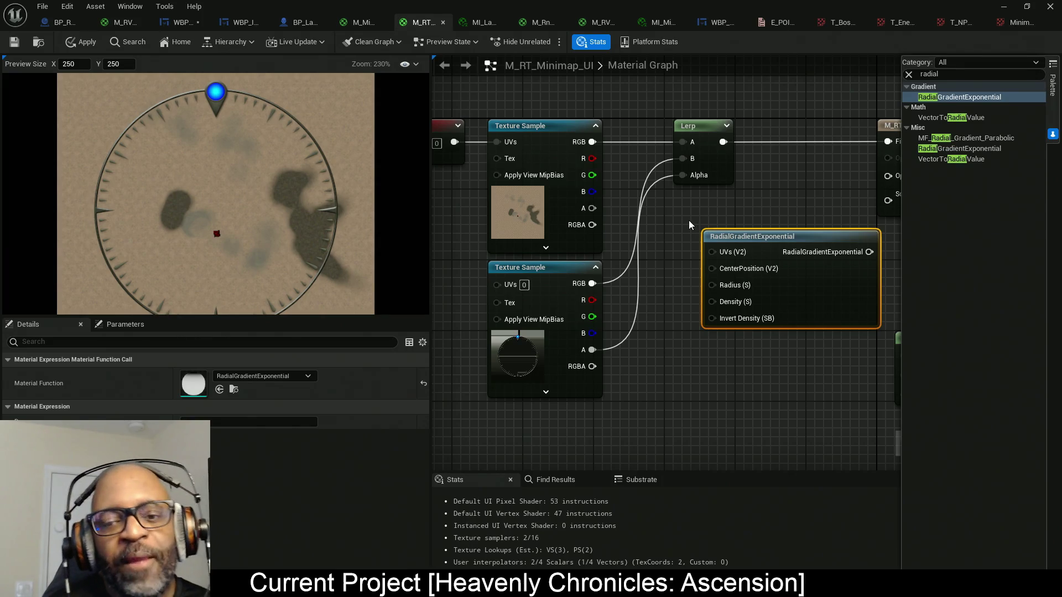
pyautogui.moveTo(841, 304); pyautogui.dragTo(865, 291)
pyautogui.moveTo(777, 266)
pyautogui.mouseDown()
pyautogui.moveTo(884, 296)
pyautogui.moveTo(821, 298)
pyautogui.mouseUp()
# - Rearrange the graph, placing RadialGradientExponential below and left of the Lerp
pyautogui.moveTo(502, 104)
pyautogui.mouseDown()
pyautogui.moveTo(762, 323)
pyautogui.moveTo(760, 336)
pyautogui.moveTo(723, 267)
pyautogui.moveTo(680, 287)
pyautogui.moveTo(608, 276)
pyautogui.mouseUp()
pyautogui.moveTo(798, 301)
pyautogui.mouseDown()
pyautogui.moveTo(718, 271)
pyautogui.moveTo(685, 282)
pyautogui.mouseUp()
pyautogui.moveTo(721, 235)
pyautogui.mouseDown()
pyautogui.moveTo(750, 227)
pyautogui.moveTo(675, 175)
pyautogui.moveTo(732, 148)
pyautogui.mouseUp()
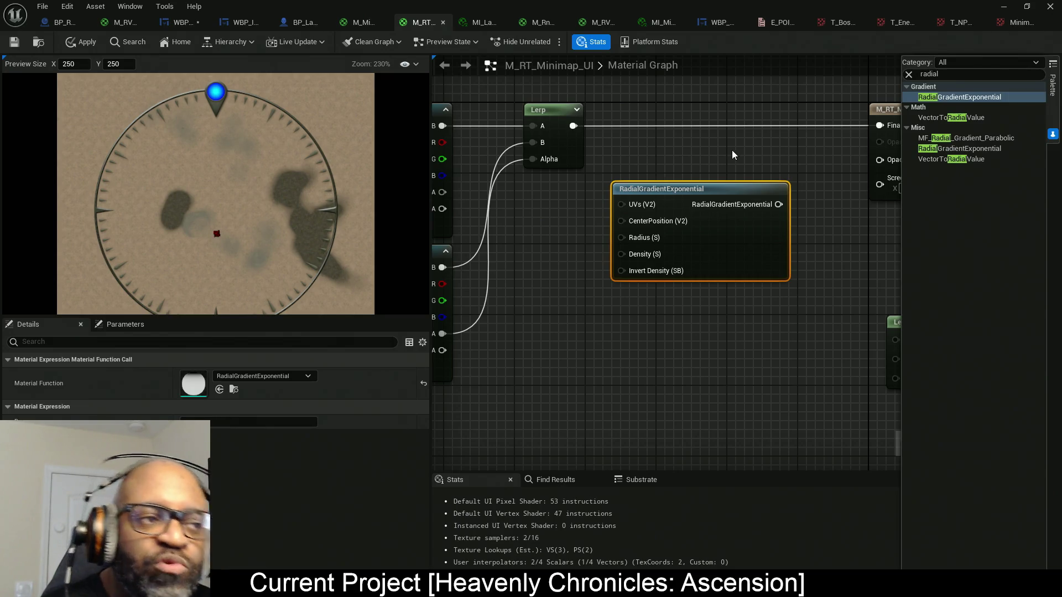
pyautogui.moveTo(730, 240)
pyautogui.mouseDown()
pyautogui.moveTo(730, 291)
pyautogui.moveTo(670, 251)
pyautogui.moveTo(741, 252)
pyautogui.moveTo(718, 295)
pyautogui.mouseUp()
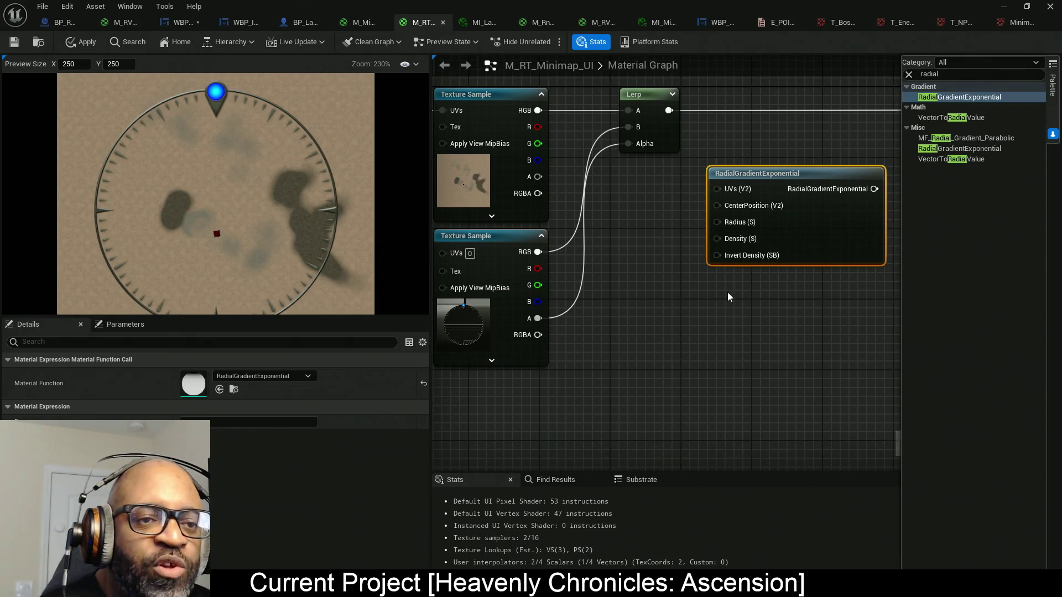
pyautogui.moveTo(747, 282); pyautogui.dragTo(692, 289)
pyautogui.moveTo(756, 240); pyautogui.dragTo(708, 332)
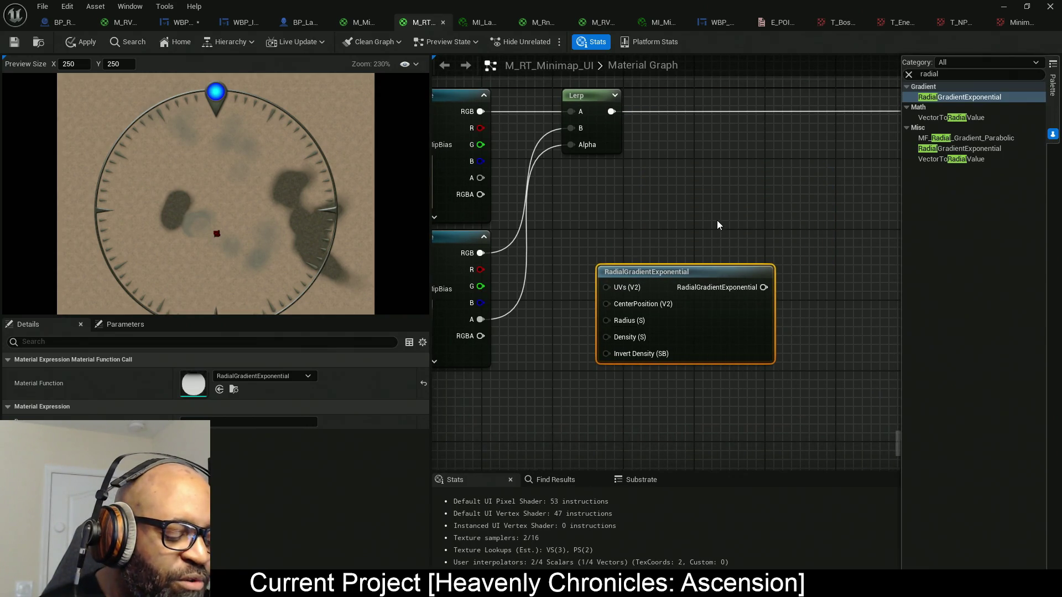
pyautogui.moveTo(714, 224); pyautogui.dragTo(735, 195)
pyautogui.moveTo(722, 307); pyautogui.dragTo(698, 358)
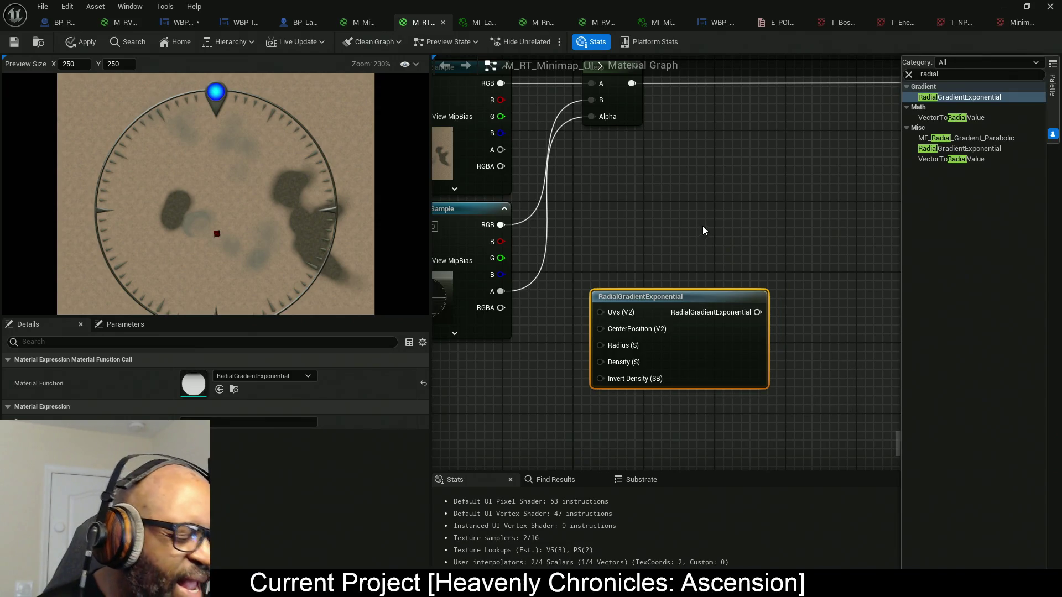
# - Add the frame alpha and radial gradient in an Add node, followed by a Saturate node
pyautogui.click(711, 191)
pyautogui.moveTo(719, 216)
pyautogui.mouseDown()
pyautogui.moveTo(494, 268)
pyautogui.moveTo(501, 291)
pyautogui.mouseUp()
pyautogui.moveTo(758, 312)
pyautogui.mouseDown()
pyautogui.moveTo(716, 250)
pyautogui.moveTo(720, 232)
pyautogui.mouseUp()
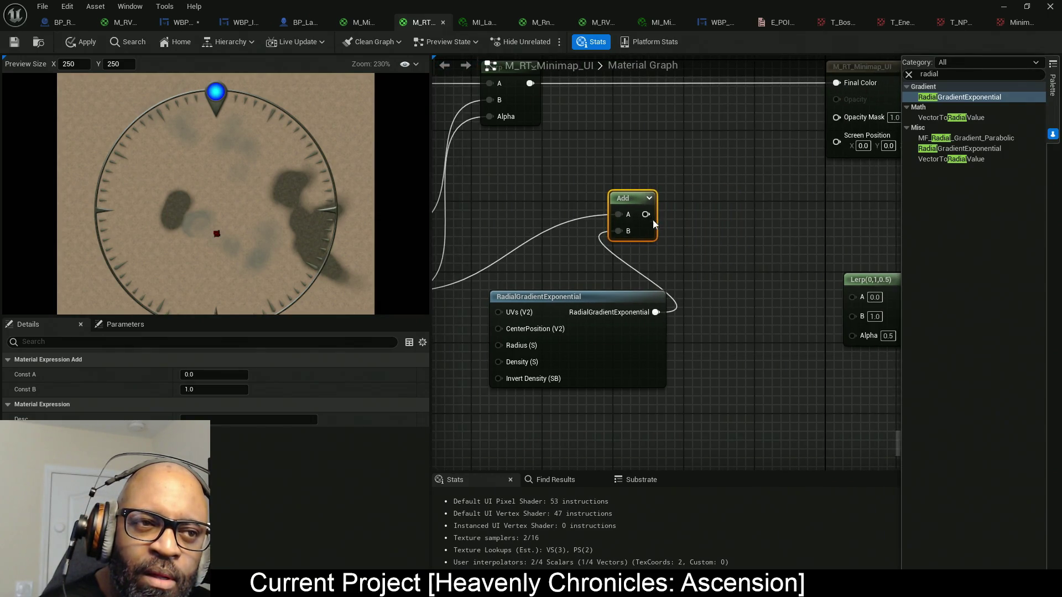
pyautogui.moveTo(645, 214); pyautogui.dragTo(709, 214)
pyautogui.write('a')
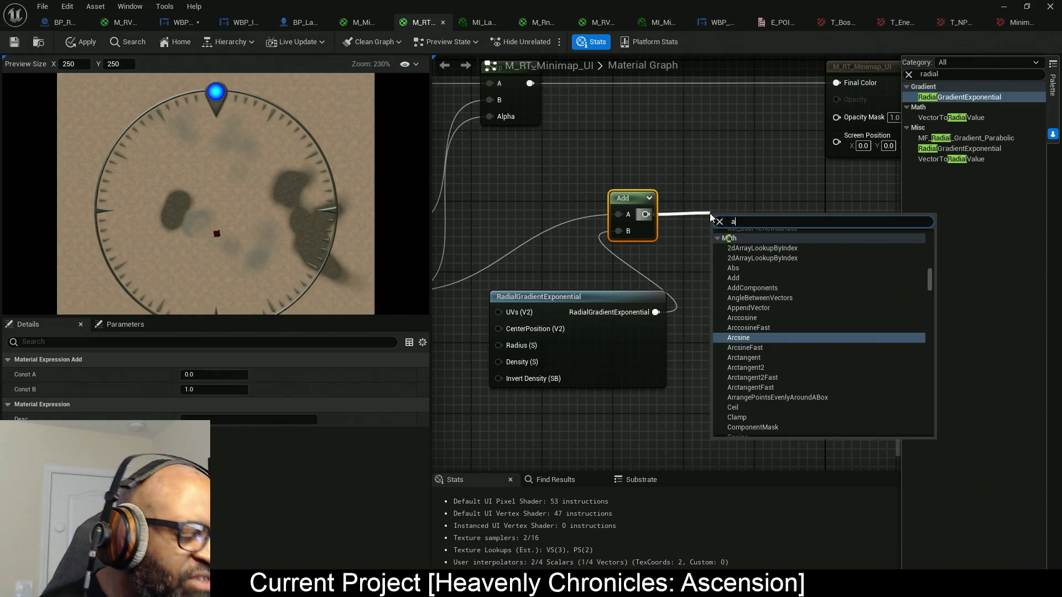
pyautogui.press('BackSpace')
pyautogui.write('sat')
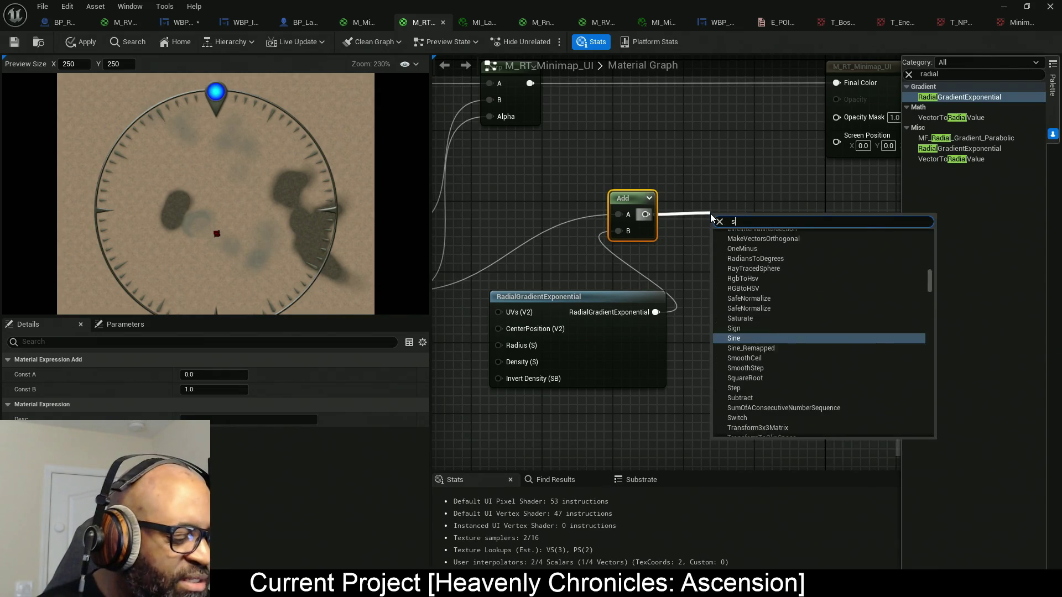
pyautogui.click(738, 272)
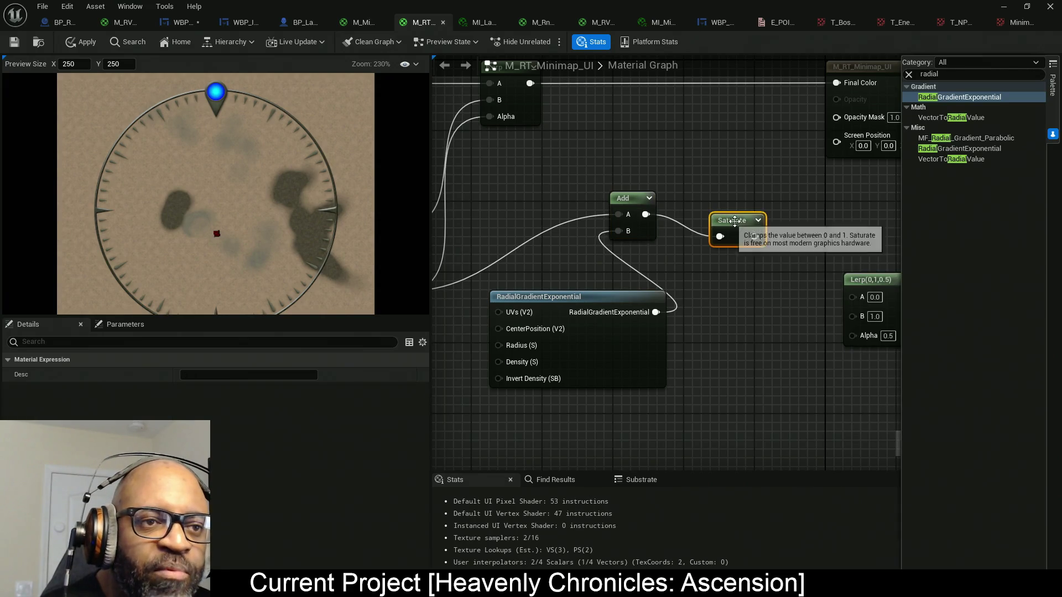
# - Arrange the Saturate, Add and RadialGradientExponential nodes neatly together
pyautogui.moveTo(710, 199); pyautogui.dragTo(693, 208)
pyautogui.moveTo(719, 171)
pyautogui.mouseDown()
pyautogui.moveTo(653, 221)
pyautogui.moveTo(811, 154)
pyautogui.moveTo(836, 117)
pyautogui.mouseUp()
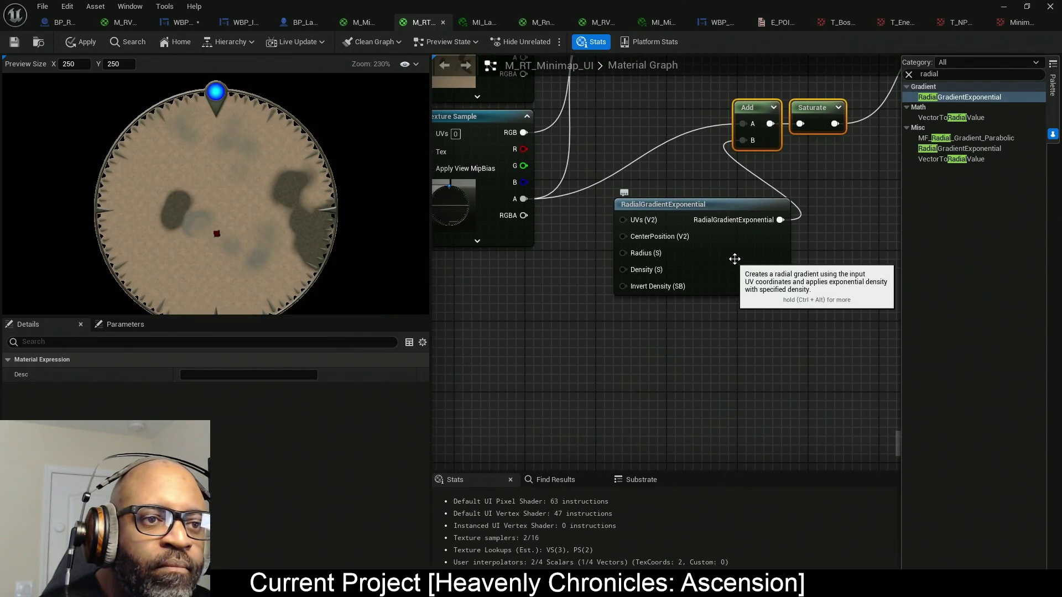
pyautogui.moveTo(733, 259); pyautogui.dragTo(666, 326)
pyautogui.moveTo(785, 182); pyautogui.dragTo(658, 124)
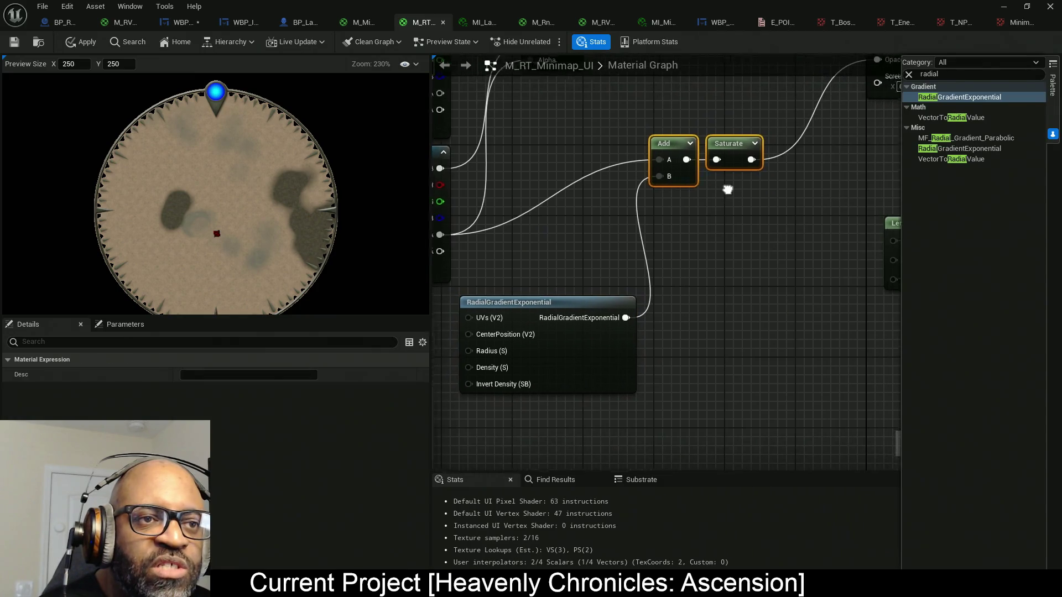
pyautogui.moveTo(618, 168); pyautogui.dragTo(744, 206)
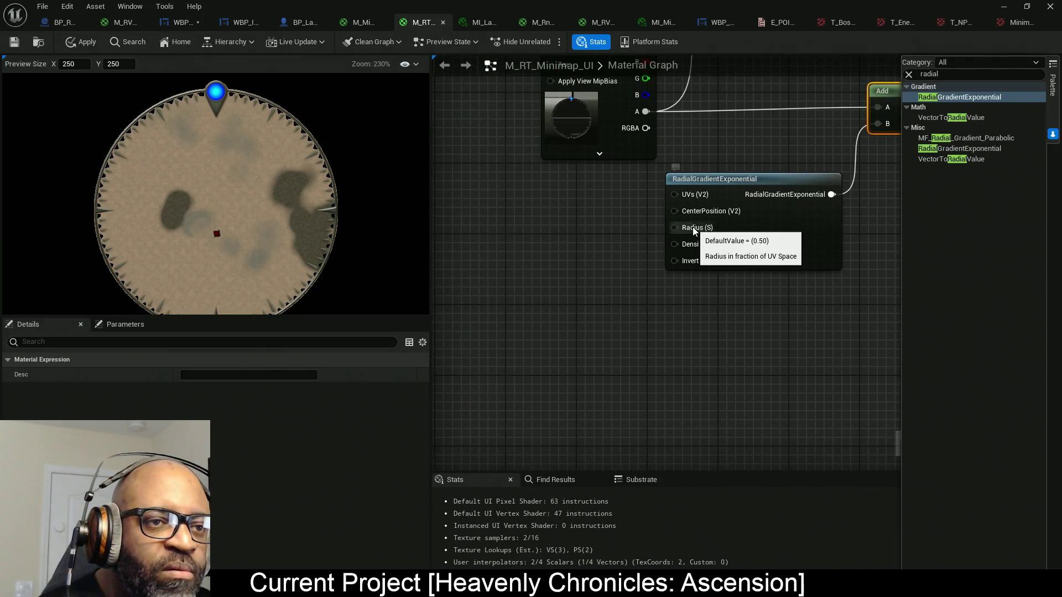
# - Create a RadialGradRadius scalar parameter with default value 0.5
pyautogui.click(565, 224)
pyautogui.write('RadialGradRadius')
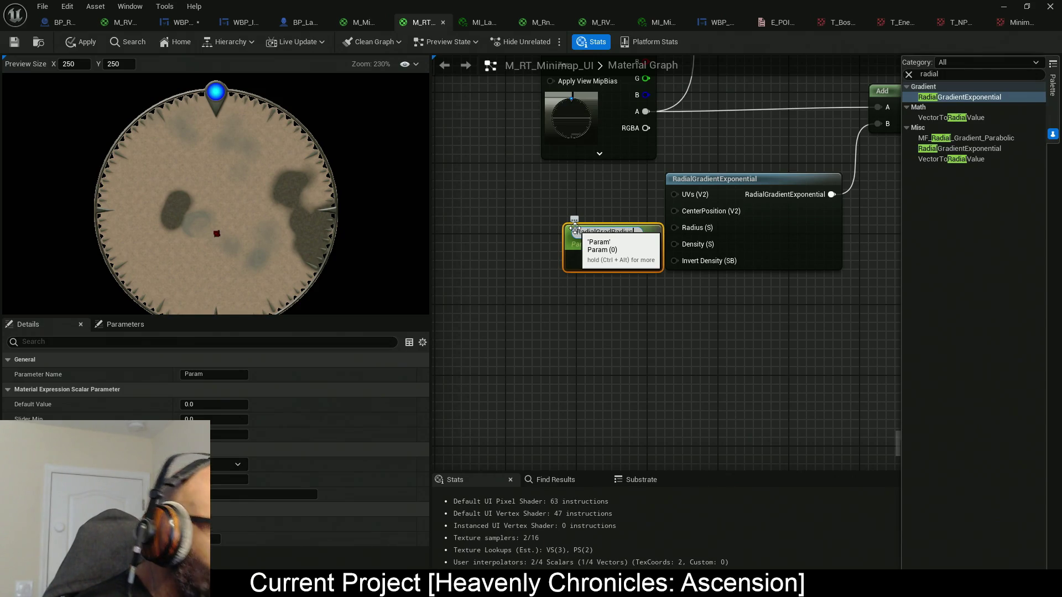
pyautogui.press('Return')
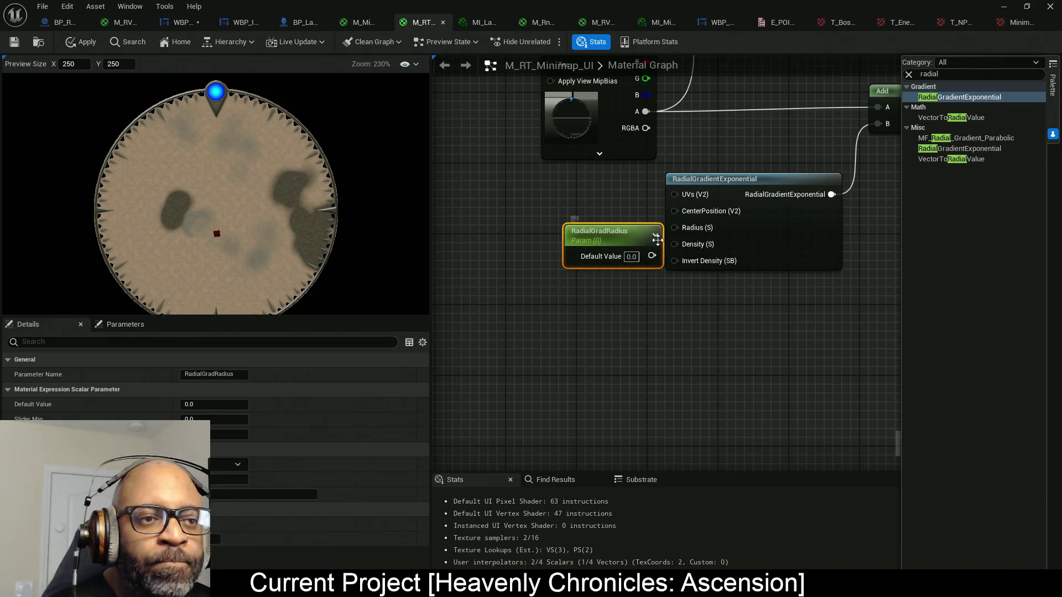
pyautogui.moveTo(657, 240); pyautogui.dragTo(585, 229)
pyautogui.click(581, 239)
pyautogui.write('0.5')
pyautogui.press('Return')
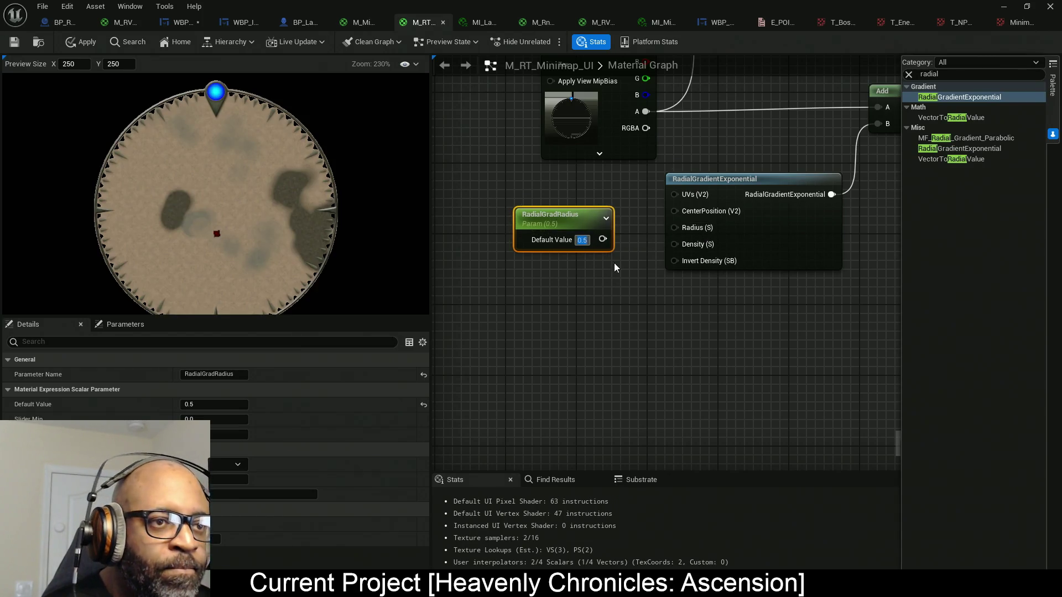
# - Wire RadialGradRadius into the gradient's Radius, then send the crash report and restart
pyautogui.moveTo(602, 239); pyautogui.dragTo(674, 227)
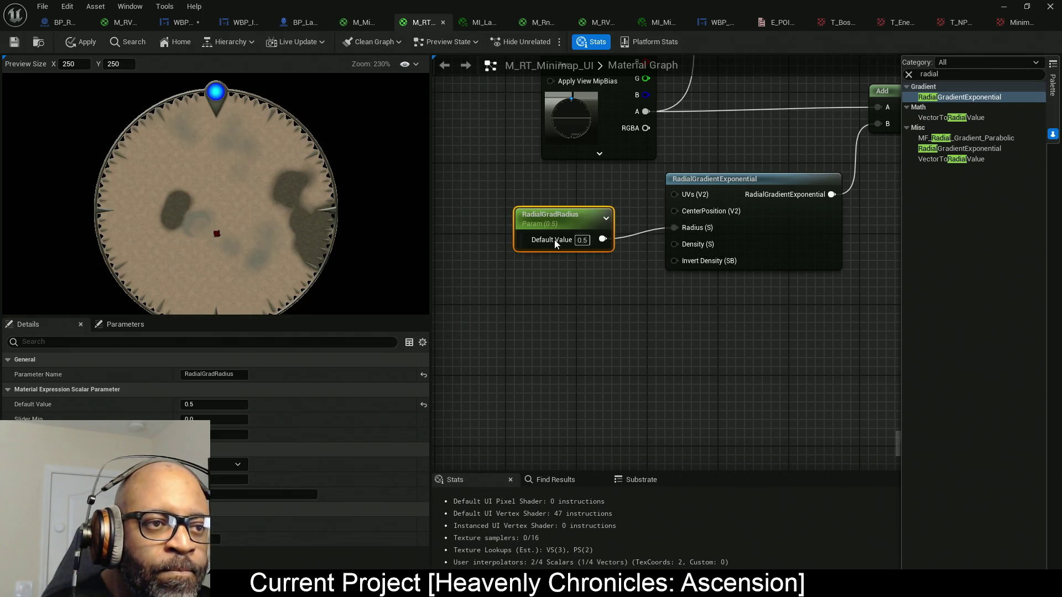
pyautogui.moveTo(539, 227); pyautogui.dragTo(565, 218)
pyautogui.moveTo(768, 309)
pyautogui.mouseDown()
pyautogui.moveTo(526, 212)
pyautogui.moveTo(498, 225)
pyautogui.mouseUp()
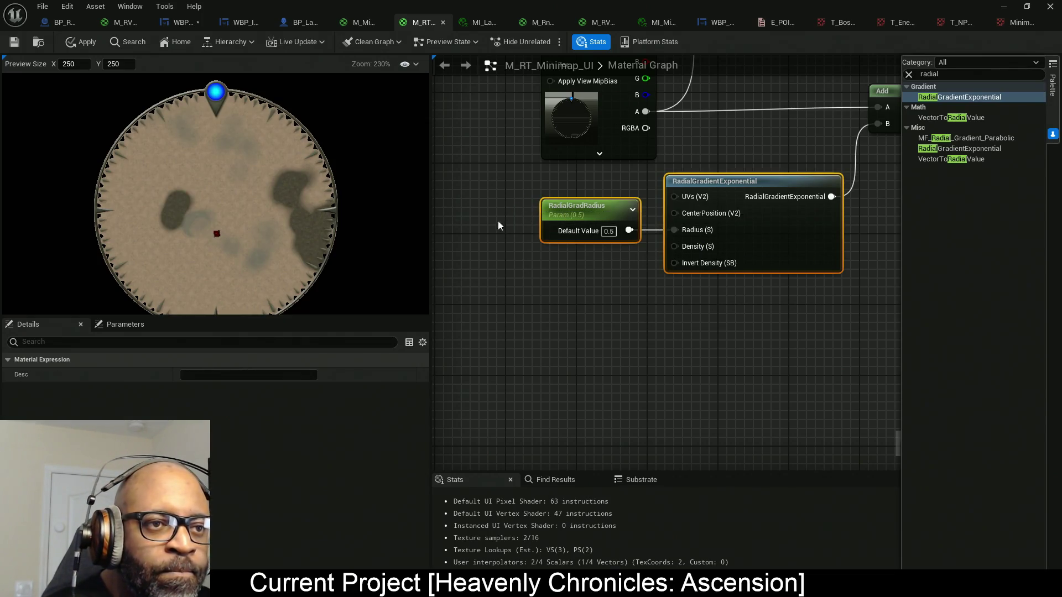
pyautogui.moveTo(772, 244); pyautogui.dragTo(772, 241)
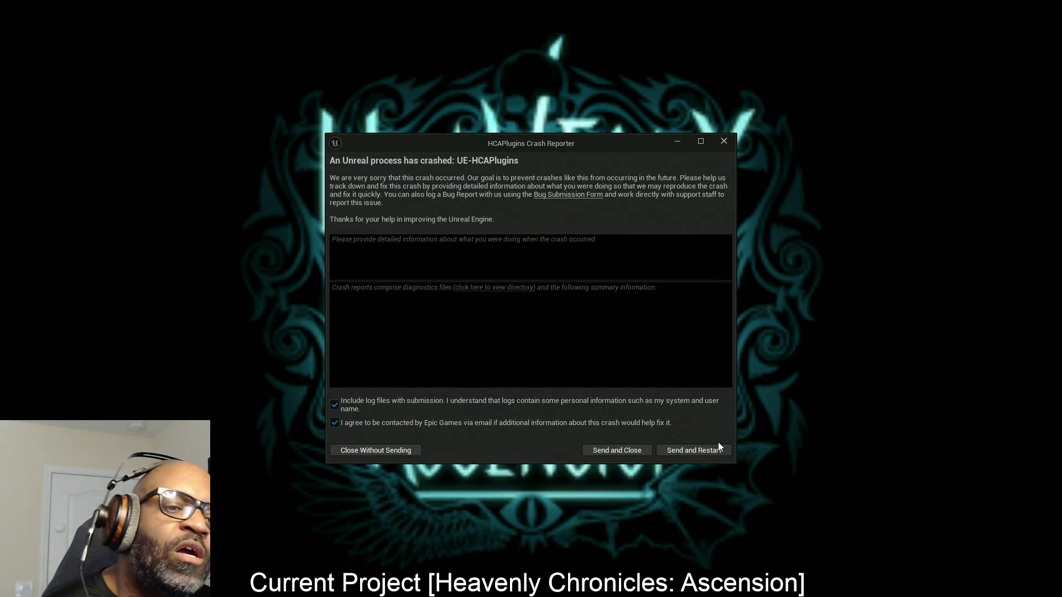
pyautogui.click(718, 445)
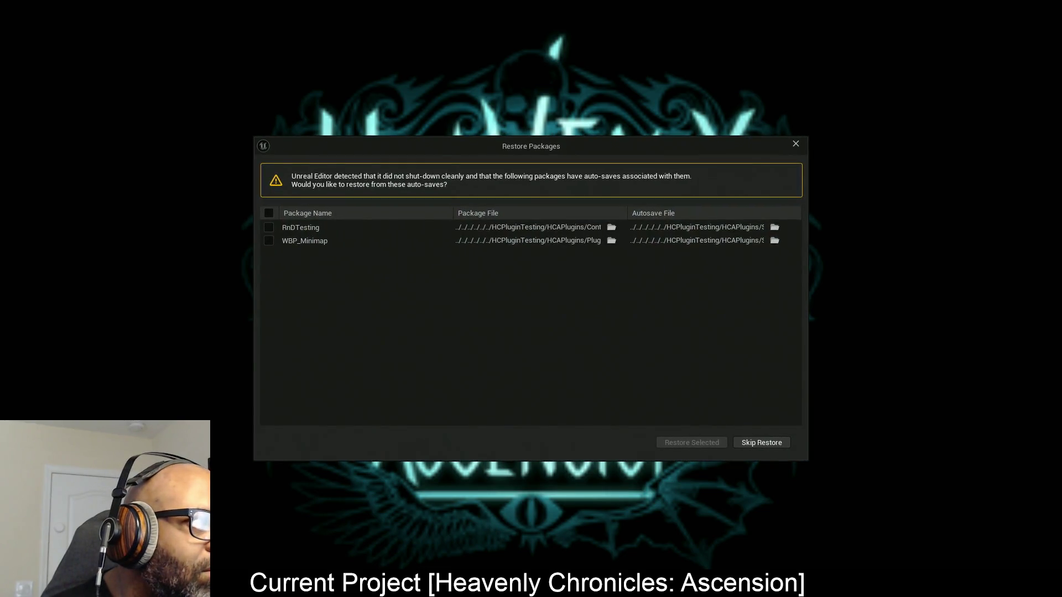
# - Skip restoring the RnDTesting and WBP_Minimap autosaves and let the editor load
pyautogui.click(762, 443)
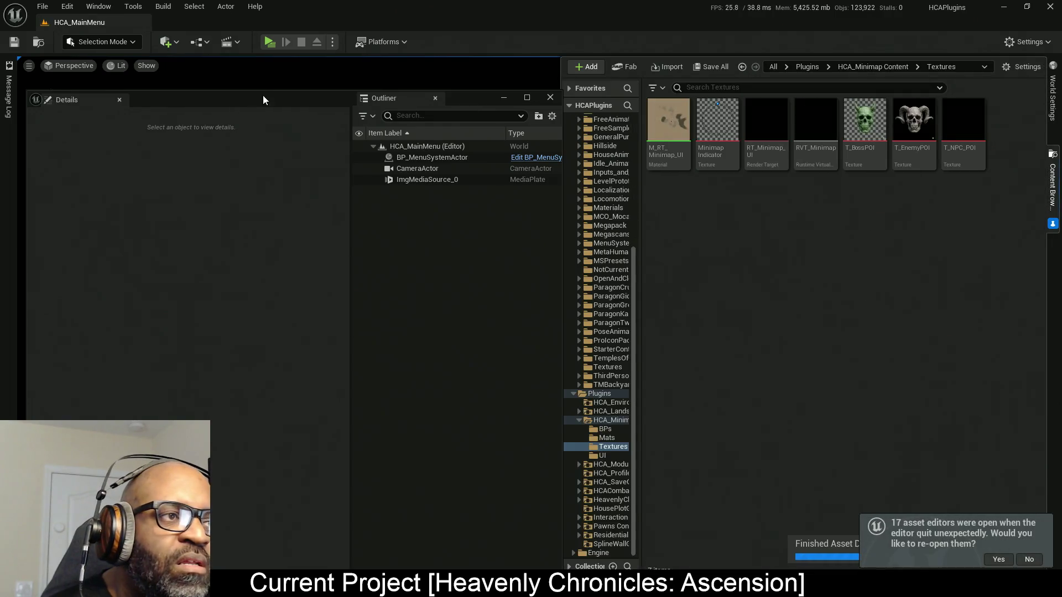
# - Open the RnDTesting level from Content > Downtown_West > Maps
pyautogui.moveTo(263, 100)
pyautogui.mouseDown()
pyautogui.moveTo(24, 138)
pyautogui.moveTo(0, 160)
pyautogui.mouseUp()
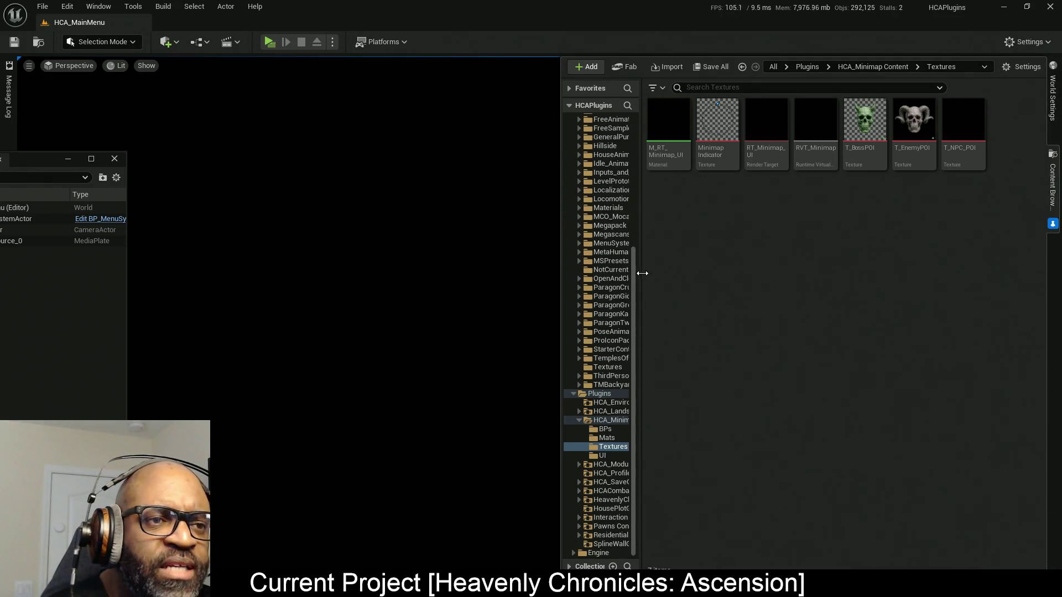
pyautogui.moveTo(634, 269); pyautogui.dragTo(634, 198)
pyautogui.click(606, 152)
pyautogui.doubleClick(700, 128)
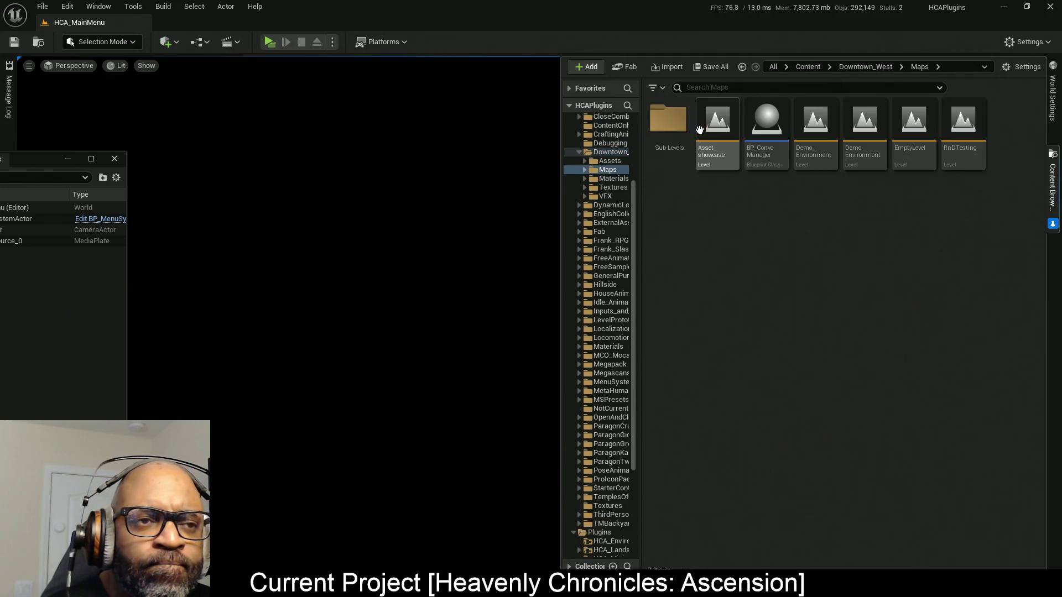
pyautogui.doubleClick(963, 133)
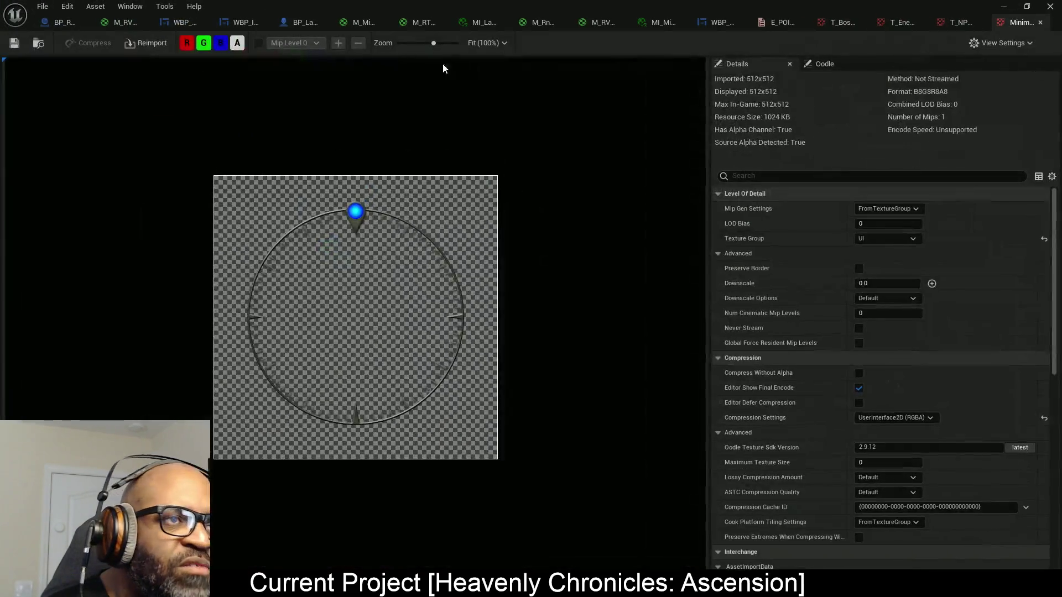
# - Add the MinimapIndicator texture as a Texture Sample below the map texture in M_RT_Minimap_UI
pyautogui.click(414, 23)
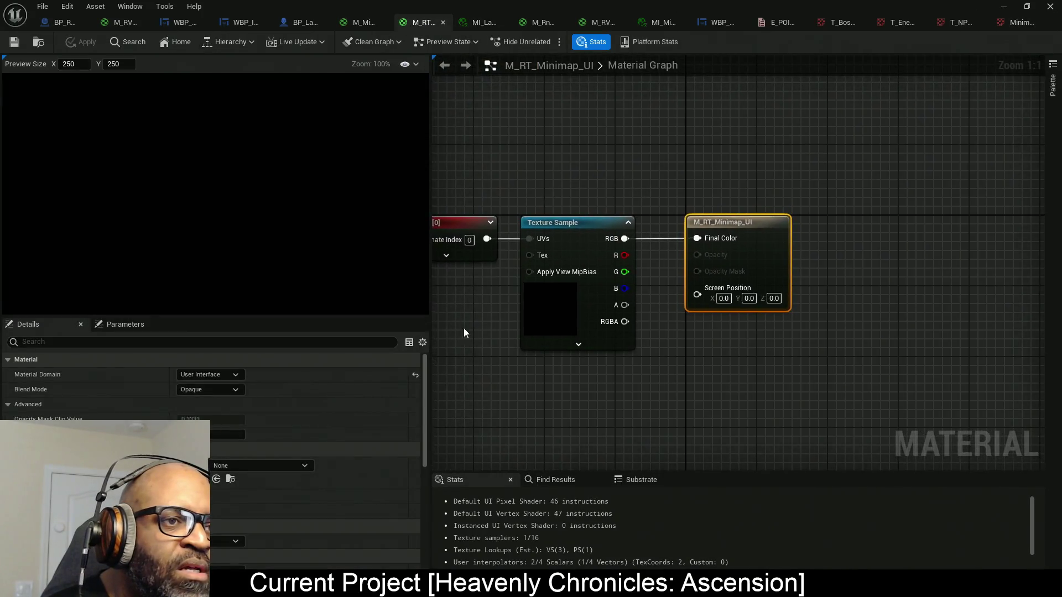
pyautogui.moveTo(559, 158)
pyautogui.mouseDown()
pyautogui.moveTo(739, 292)
pyautogui.moveTo(537, 284)
pyautogui.mouseUp()
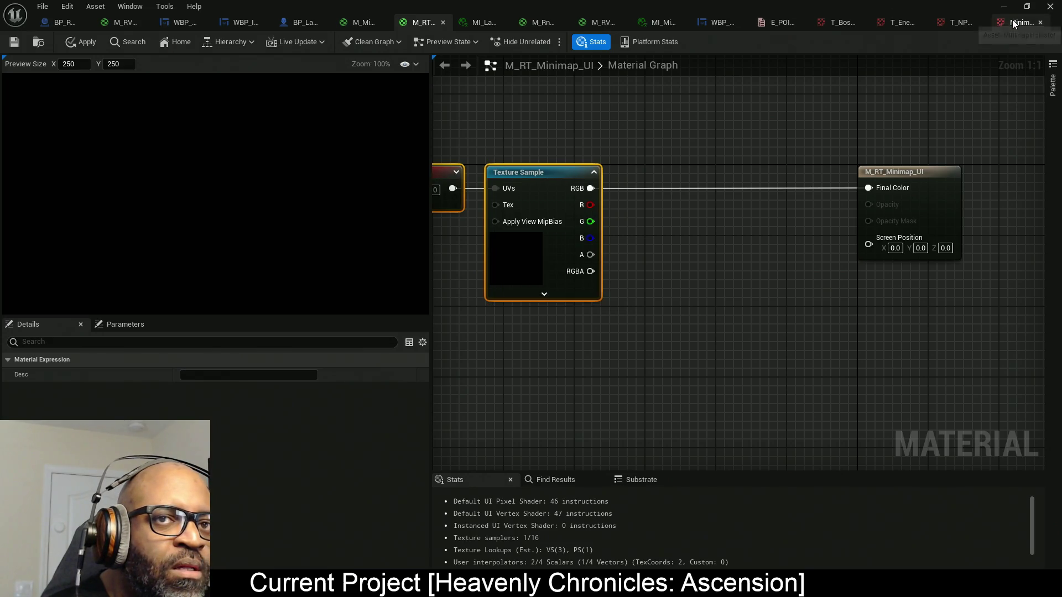
pyautogui.click(1011, 22)
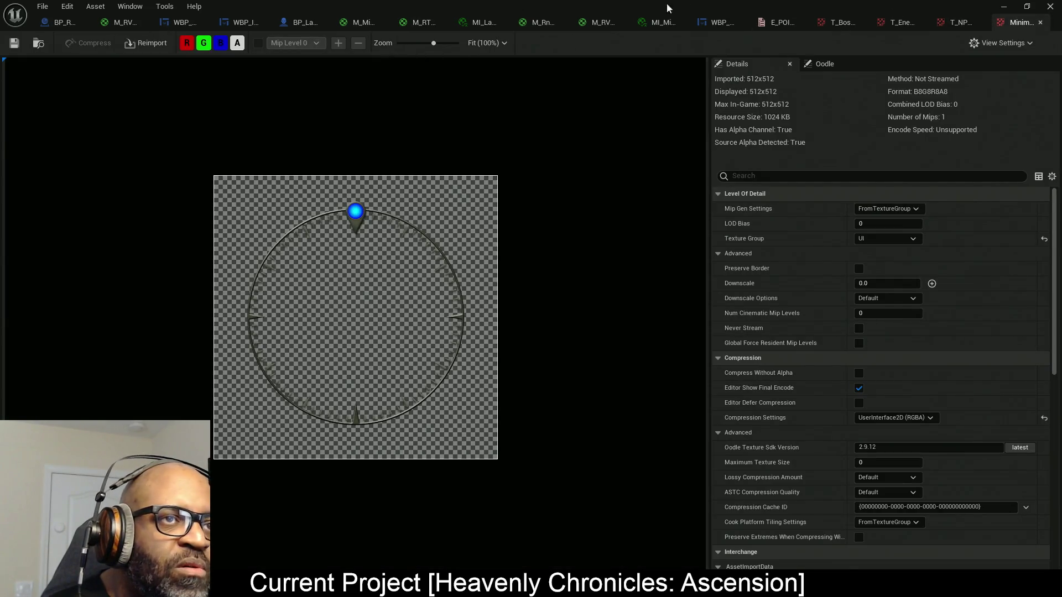
pyautogui.doubleClick(676, 5)
pyautogui.click(289, 48)
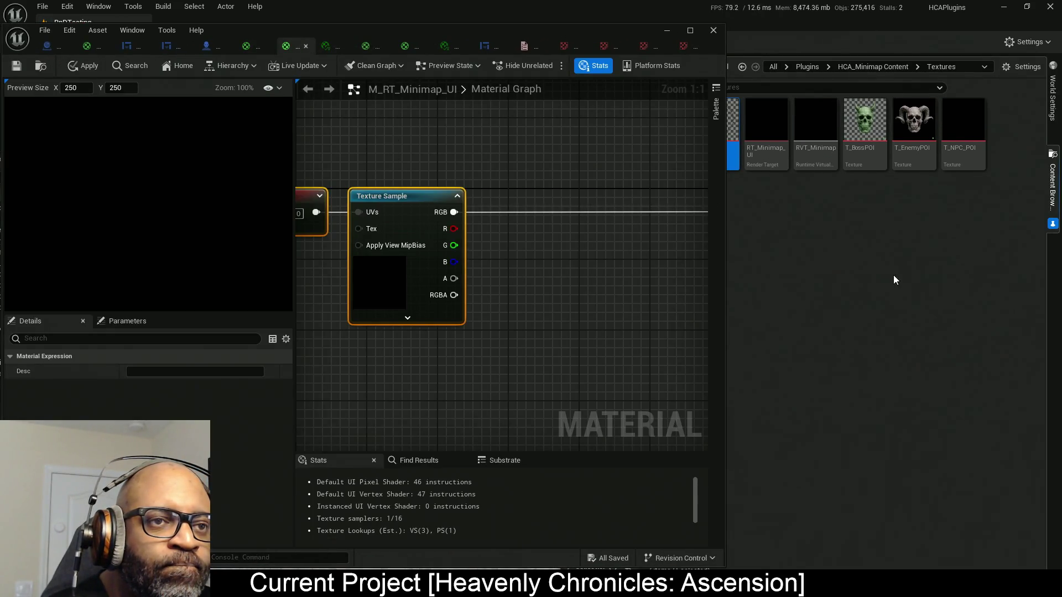
pyautogui.moveTo(733, 133)
pyautogui.mouseDown()
pyautogui.moveTo(738, 235)
pyautogui.moveTo(394, 380)
pyautogui.mouseUp()
pyautogui.click(689, 30)
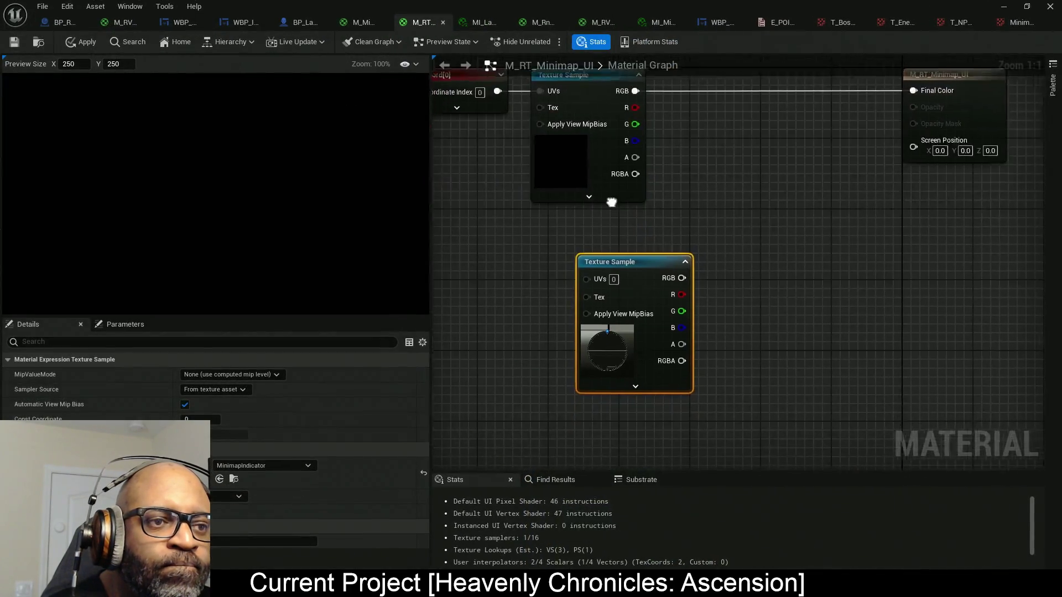
pyautogui.moveTo(681, 257); pyautogui.dragTo(635, 218)
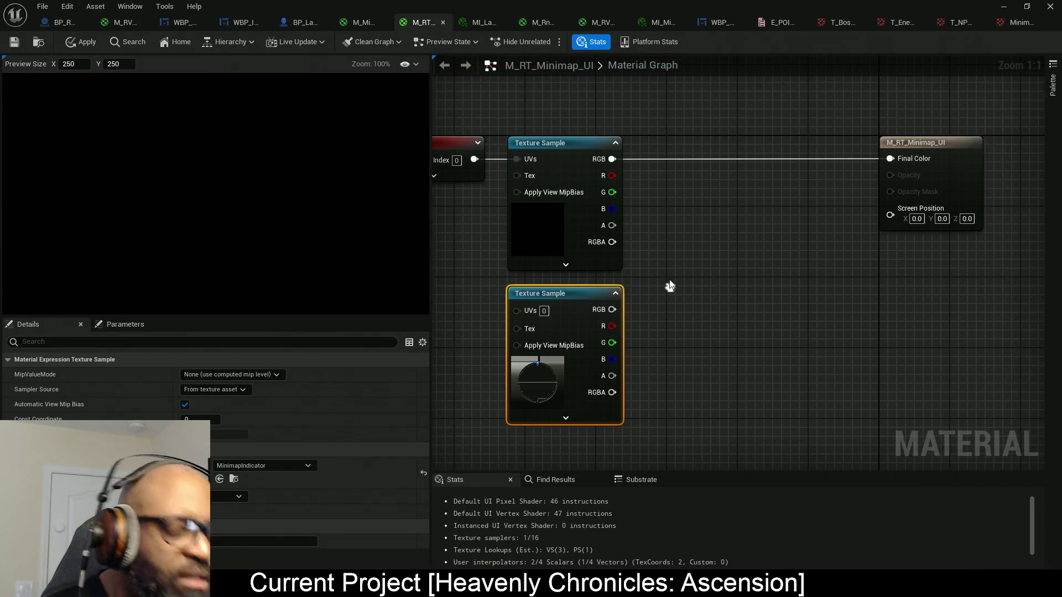
# - Add a Lerp node with map RGB into A and indicator RGB into B
pyautogui.click(668, 195)
pyautogui.moveTo(678, 218)
pyautogui.mouseDown()
pyautogui.moveTo(636, 168)
pyautogui.moveTo(612, 159)
pyautogui.mouseUp()
pyautogui.moveTo(677, 235)
pyautogui.mouseDown()
pyautogui.moveTo(642, 301)
pyautogui.moveTo(612, 309)
pyautogui.mouseUp()
pyautogui.moveTo(717, 235)
pyautogui.mouseDown()
pyautogui.moveTo(706, 168)
pyautogui.moveTo(890, 159)
pyautogui.mouseUp()
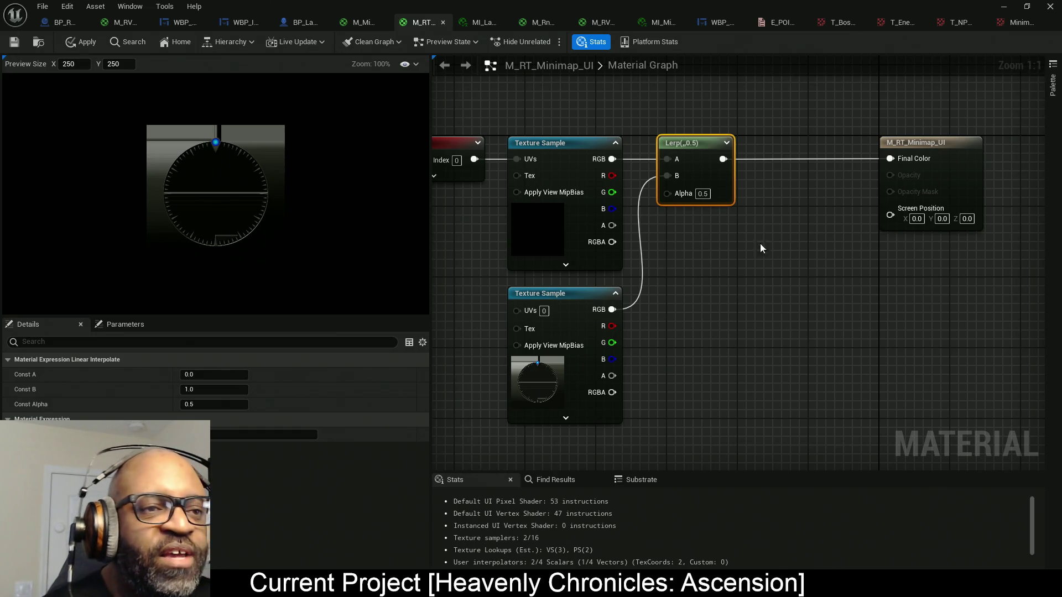
# - Deselect all graph nodes to show the M_RT_Minimap_UI material's own settings
pyautogui.click(888, 116)
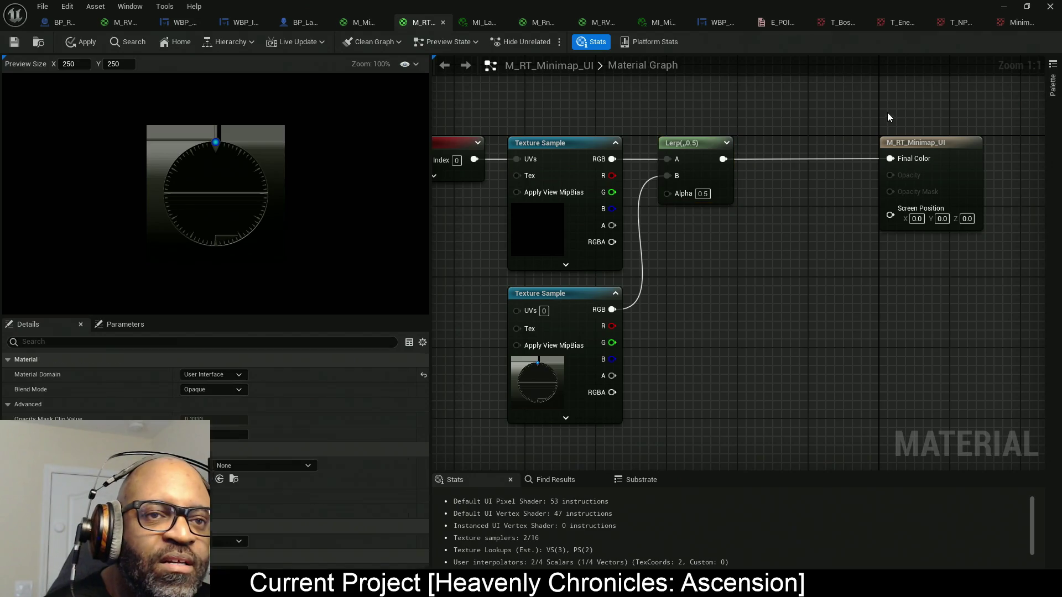
# - Set the M_RT_Minimap_UI material's Blend Mode to Masked
pyautogui.click(209, 389)
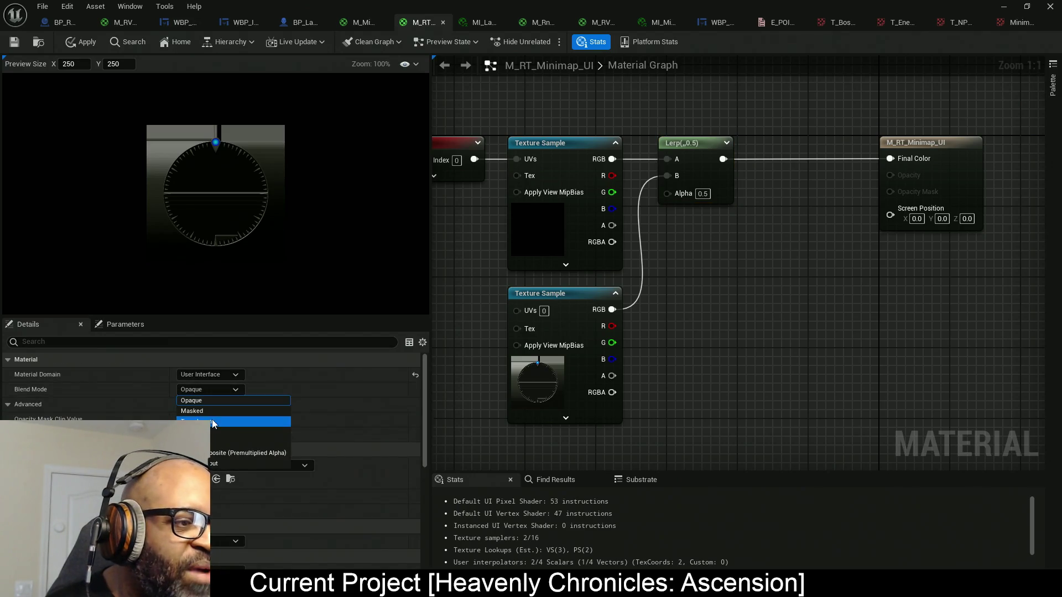
pyautogui.click(211, 413)
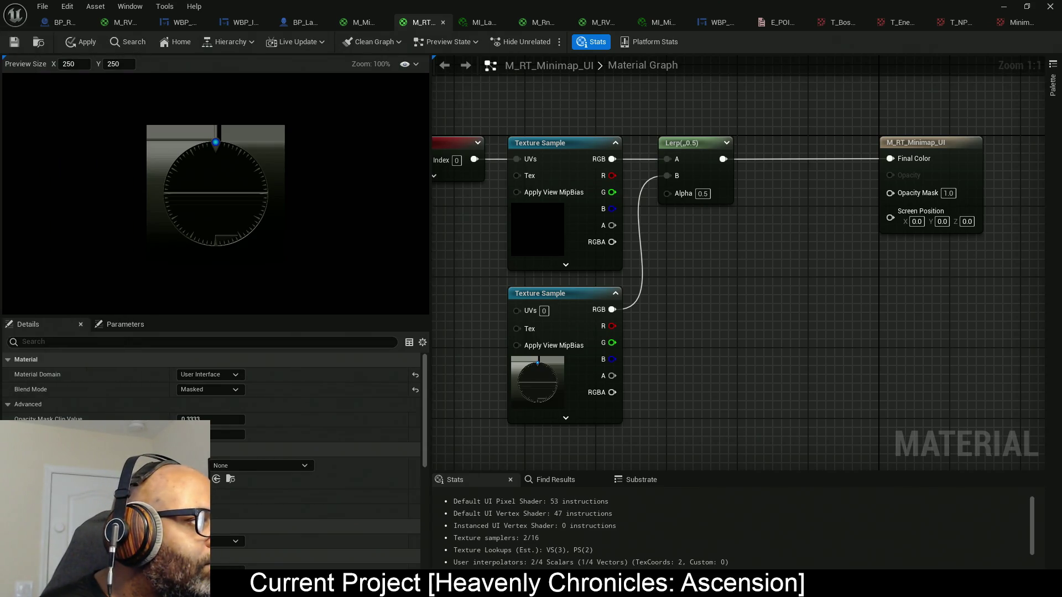
# - Bring up Task Manager's CPU performance graph, then restore it from full screen
pyautogui.hotkey('ctrl', 'shift', 'Escape')
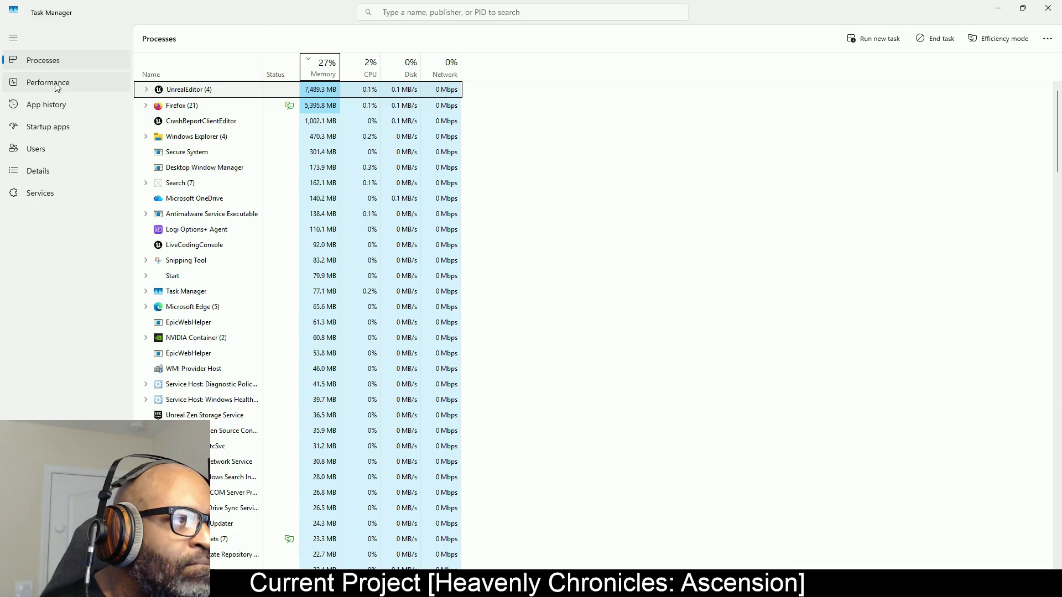
pyautogui.click(57, 86)
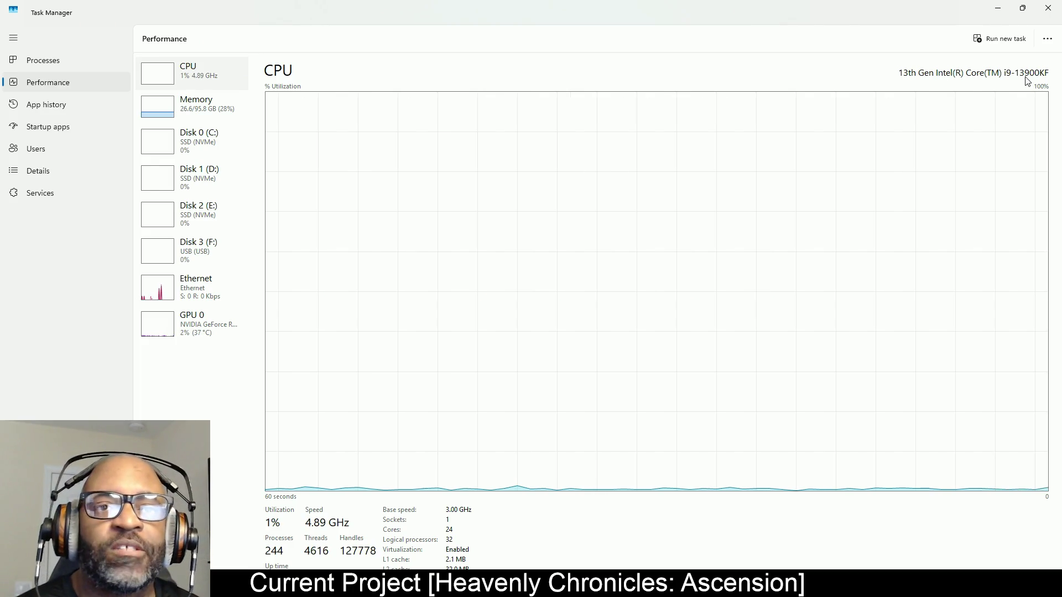
pyautogui.moveTo(907, 8)
pyautogui.mouseDown()
pyautogui.moveTo(170, 202)
pyautogui.moveTo(0, 182)
pyautogui.mouseUp()
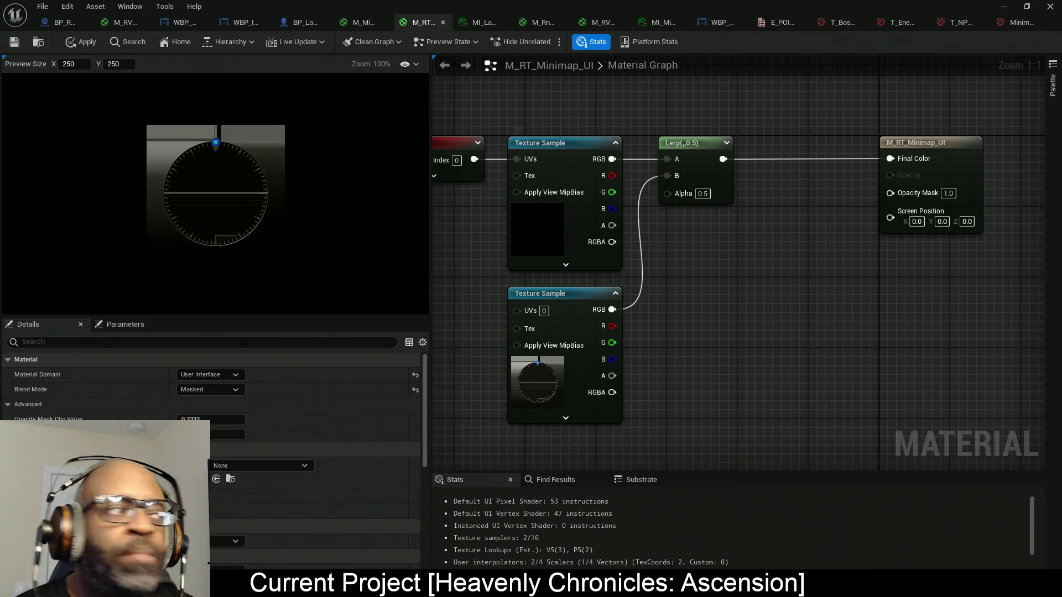
# - Show the Alt+Tab window switcher to pick Task Manager
pyautogui.hotkey('alt', 'Tab')
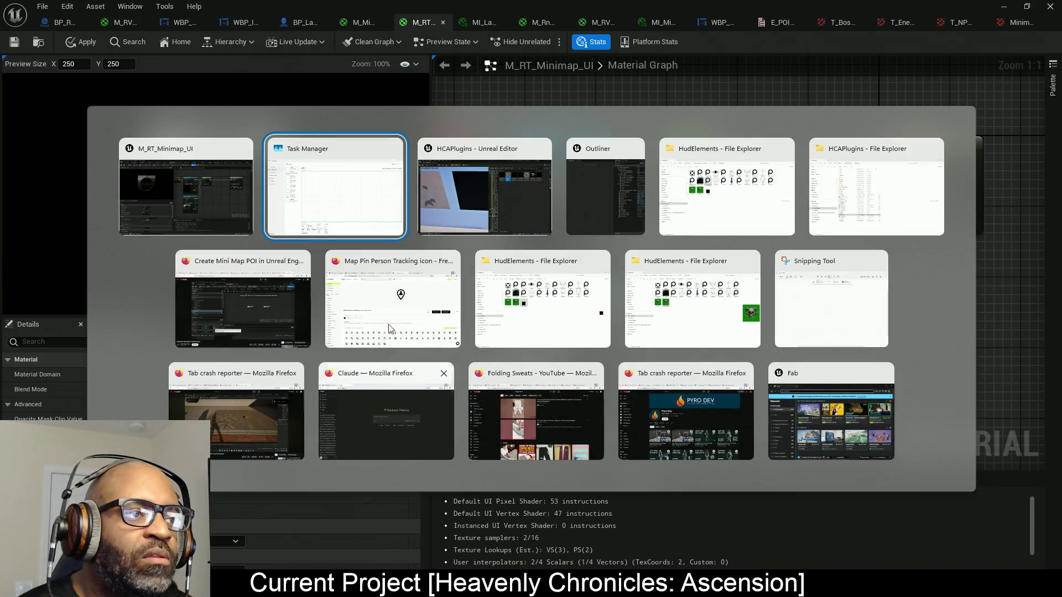
# - Return to Task Manager and check the Memory, then CPU, performance graphs
pyautogui.press('Escape')
pyautogui.hotkey('ctrl', 'shift', 'Escape')
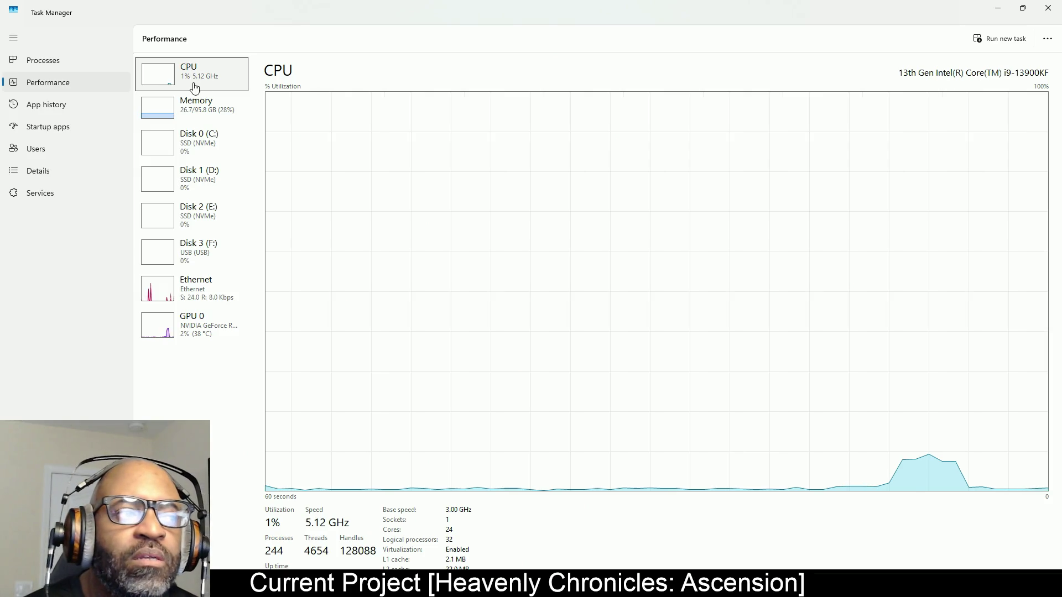
pyautogui.click(196, 116)
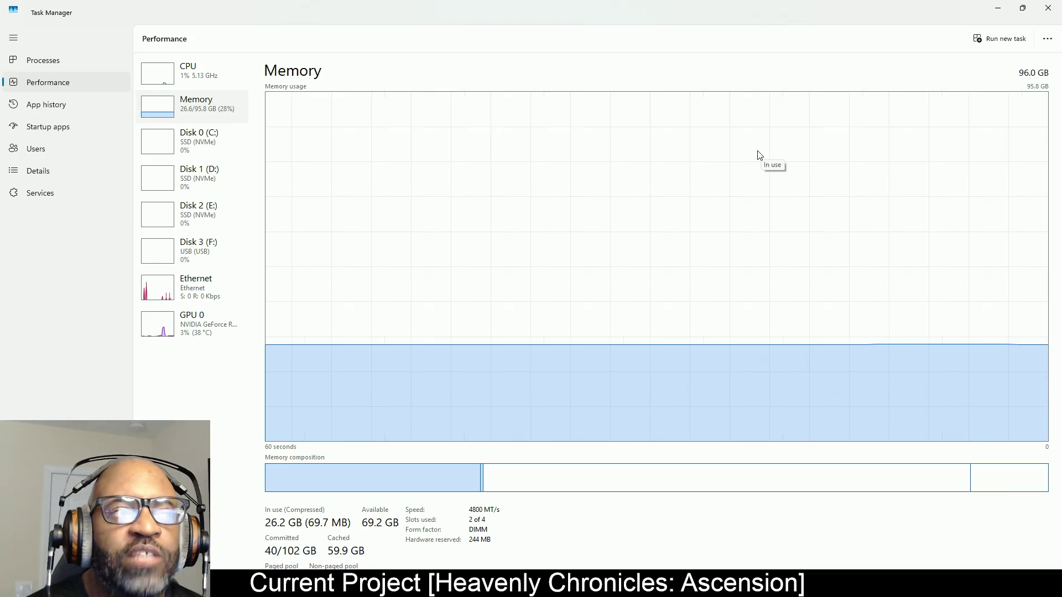
pyautogui.click(216, 76)
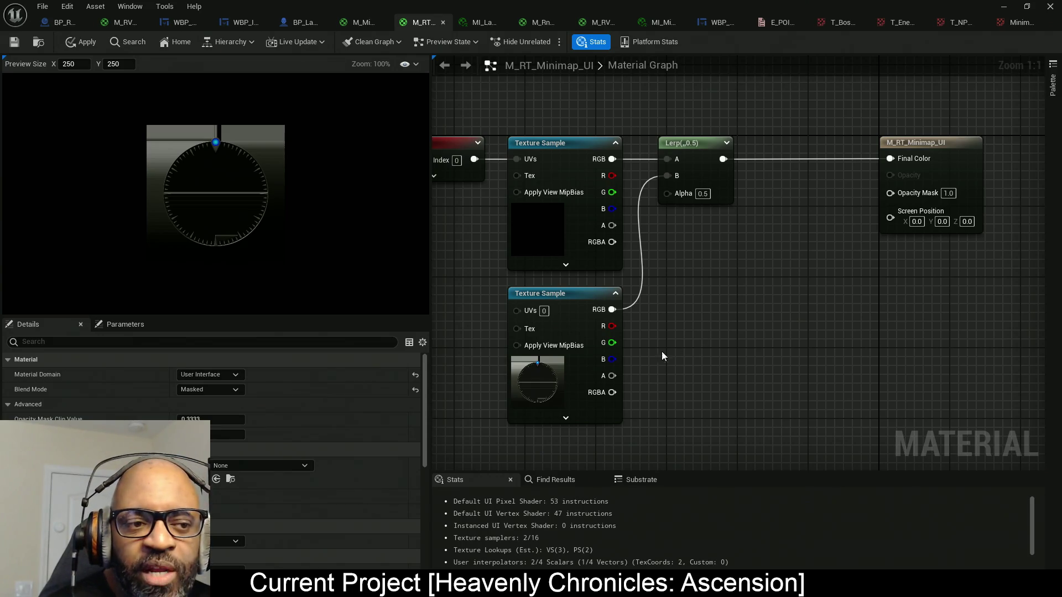
# - Drive the Lerp's Alpha with the compass frame texture's alpha and fit the graph
pyautogui.click(593, 384)
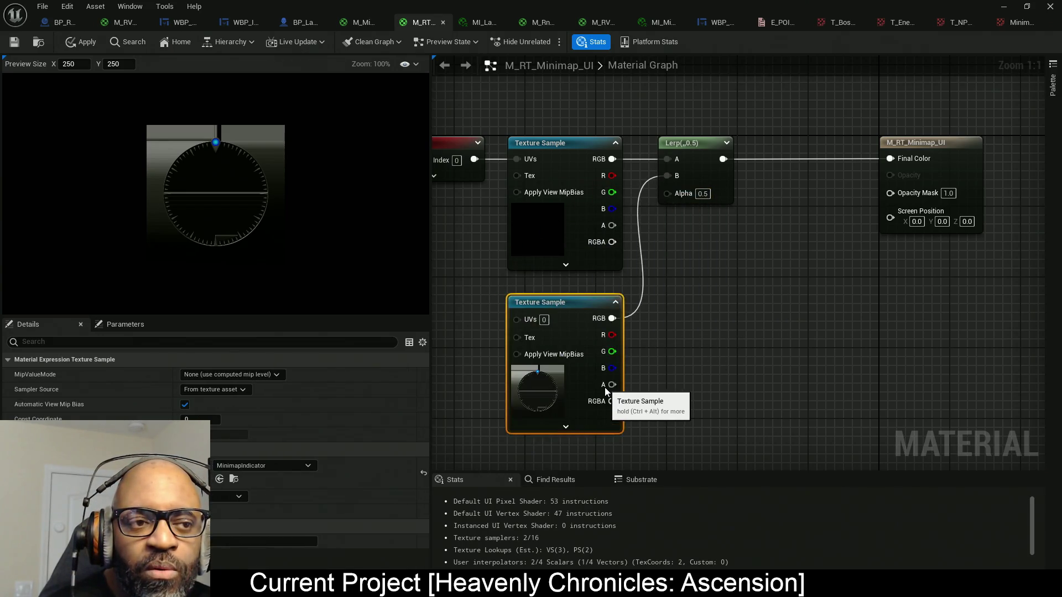
pyautogui.moveTo(612, 375)
pyautogui.mouseDown()
pyautogui.moveTo(689, 219)
pyautogui.moveTo(675, 194)
pyautogui.mouseUp()
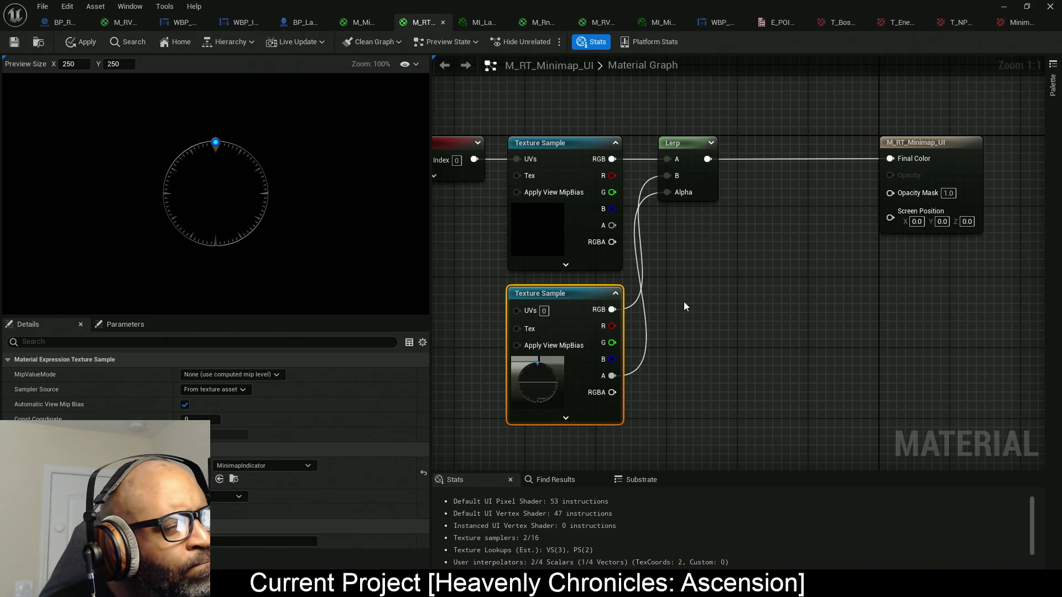
pyautogui.click(559, 224)
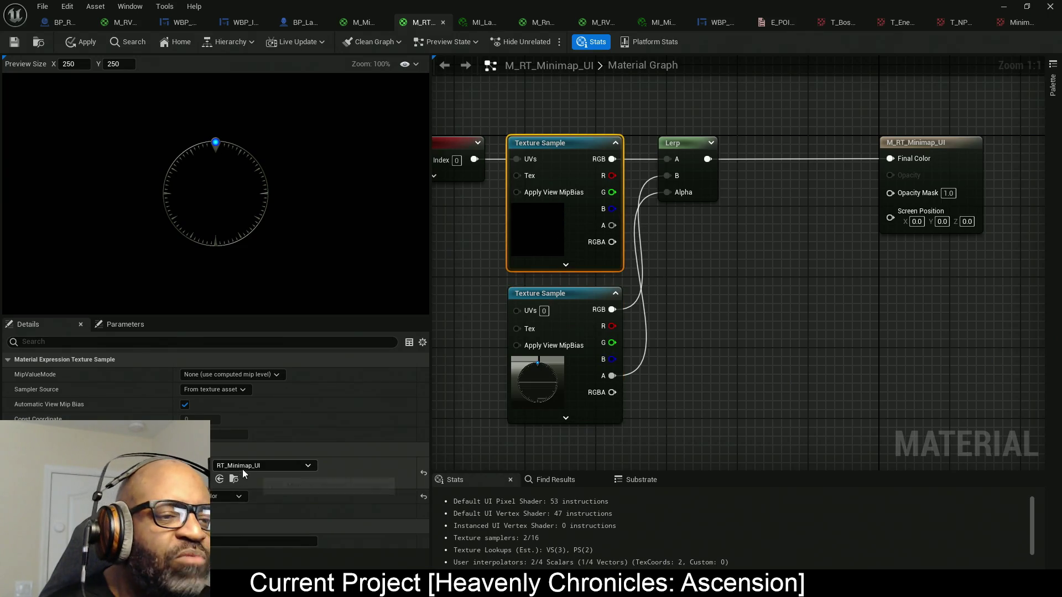
pyautogui.press('Home')
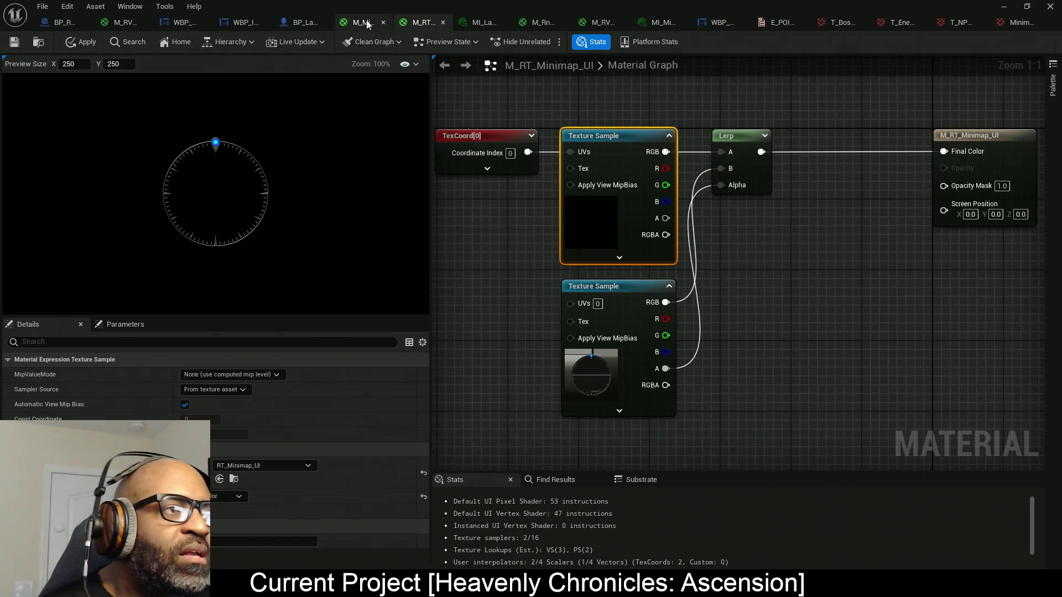
# - Apply the material changes and launch a standalone play test of the level
pyautogui.click(83, 42)
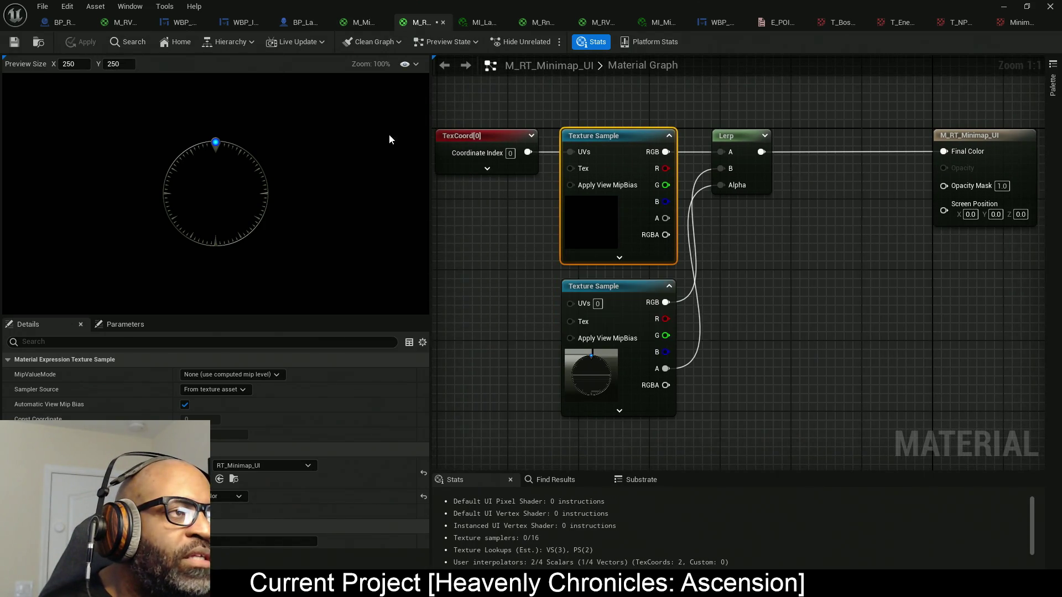
pyautogui.press('super+Down')
pyautogui.click(270, 48)
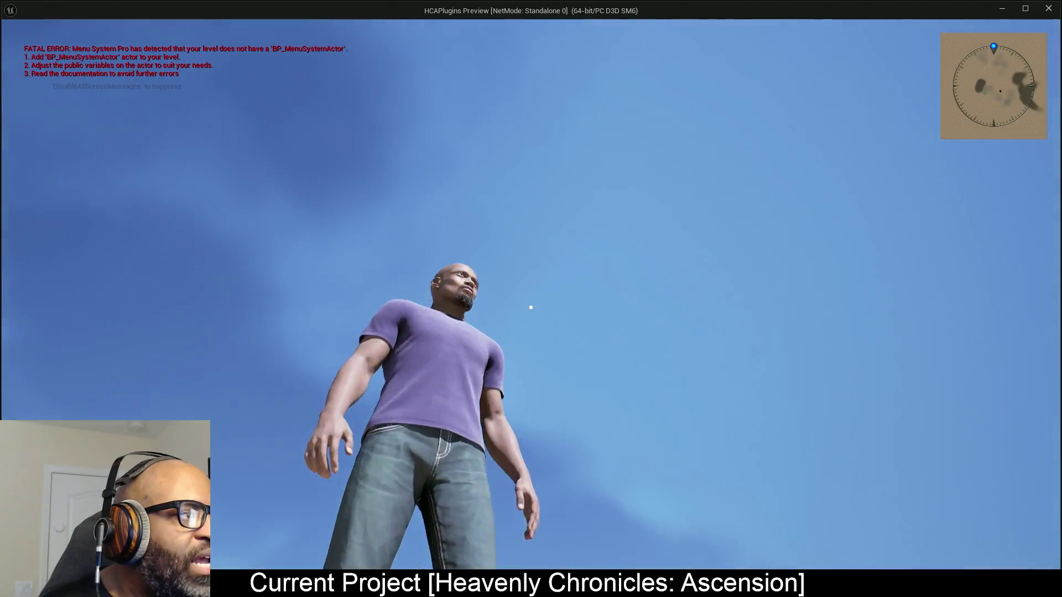
# - Stop the play test, return to the material editor, and select the compass frame Texture Sample
pyautogui.press('Escape')
pyautogui.hotkey('alt', 'Tab')
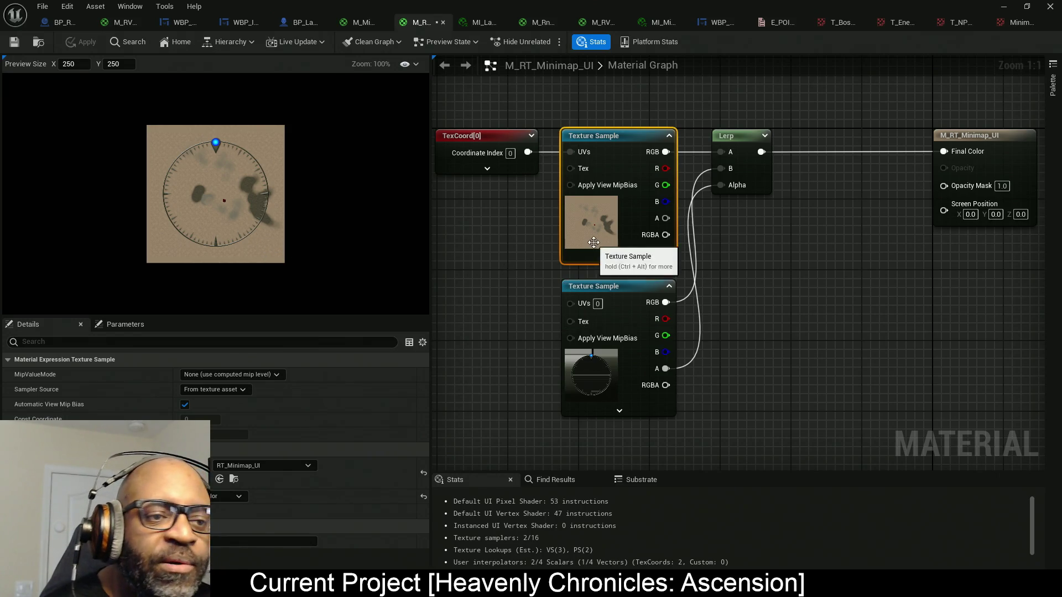
pyautogui.moveTo(745, 308); pyautogui.dragTo(553, 386)
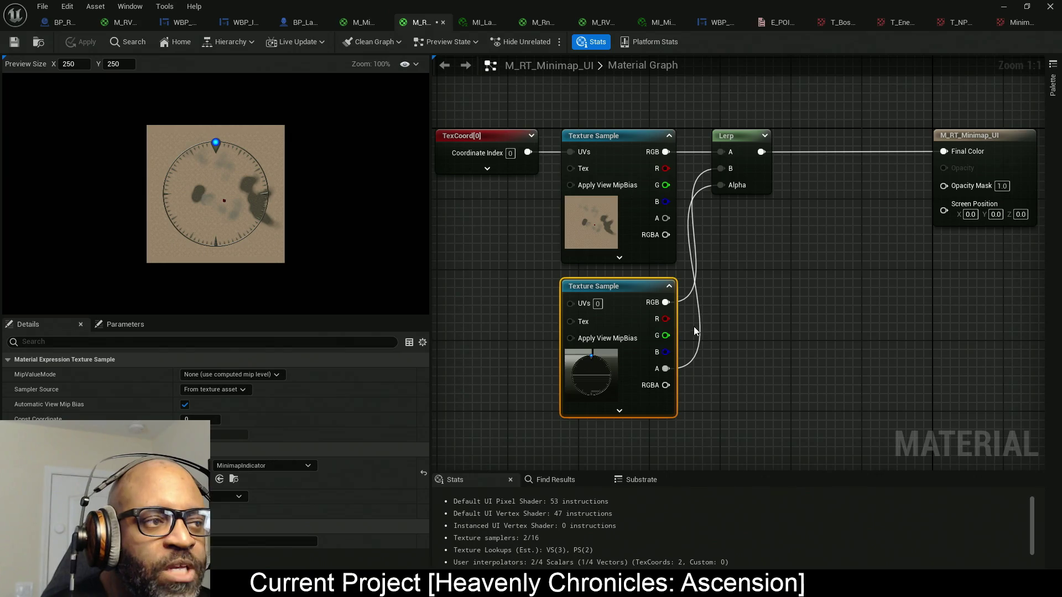
# - Add a RadialGradientExponential node from the Palette search 'radial'
pyautogui.moveTo(779, 346)
pyautogui.mouseDown()
pyautogui.moveTo(656, 320)
pyautogui.moveTo(708, 281)
pyautogui.mouseUp()
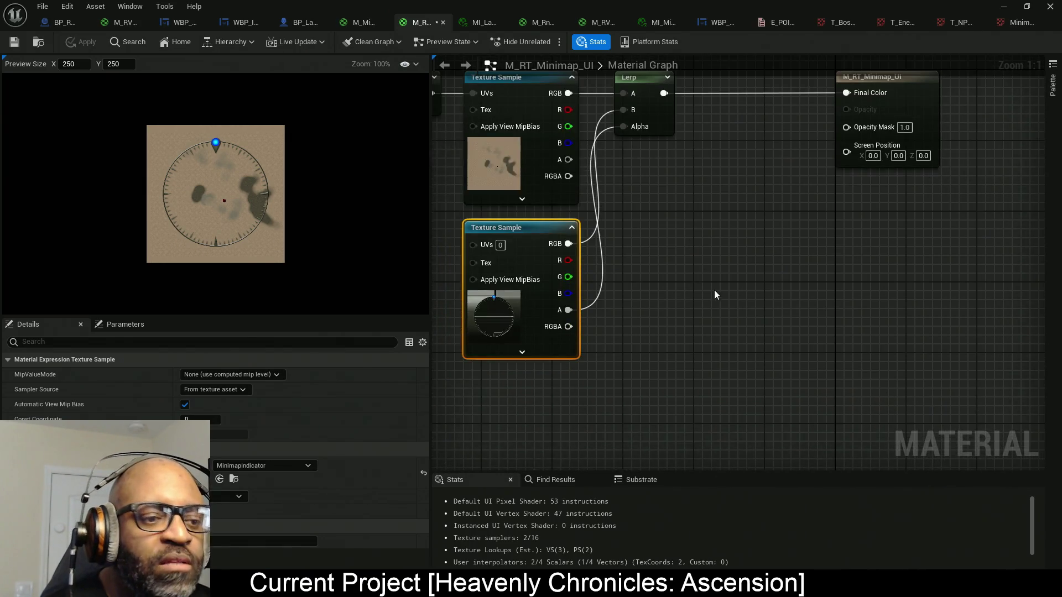
pyautogui.click(1053, 83)
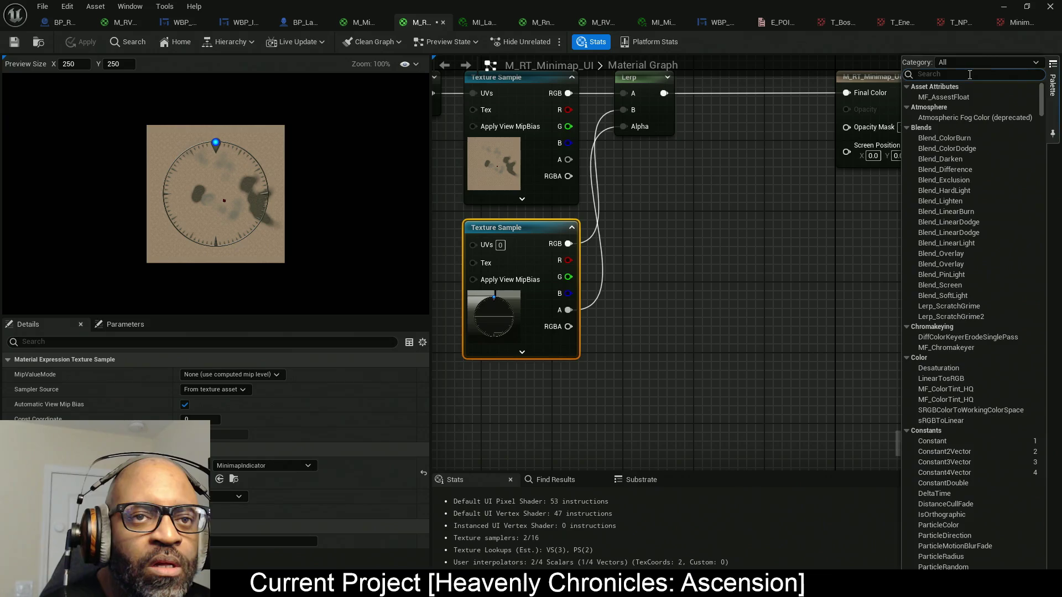
pyautogui.write('radial')
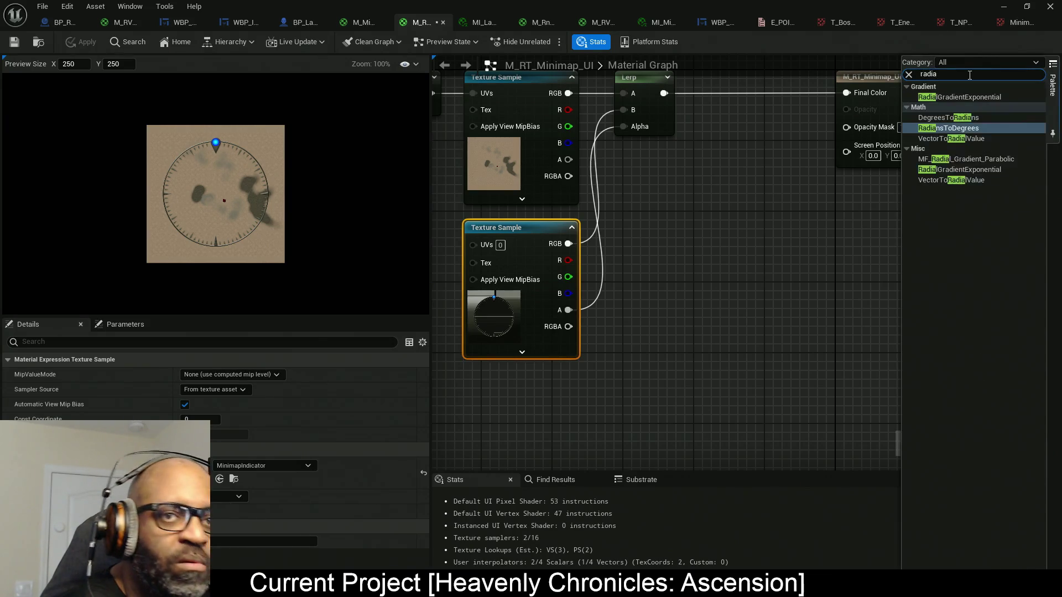
pyautogui.moveTo(965, 97)
pyautogui.mouseDown()
pyautogui.moveTo(681, 276)
pyautogui.moveTo(660, 333)
pyautogui.mouseUp()
# - Create a RadialGradRadius scalar parameter, default 0.6, wired to the gradient's Radius
pyautogui.click(572, 298)
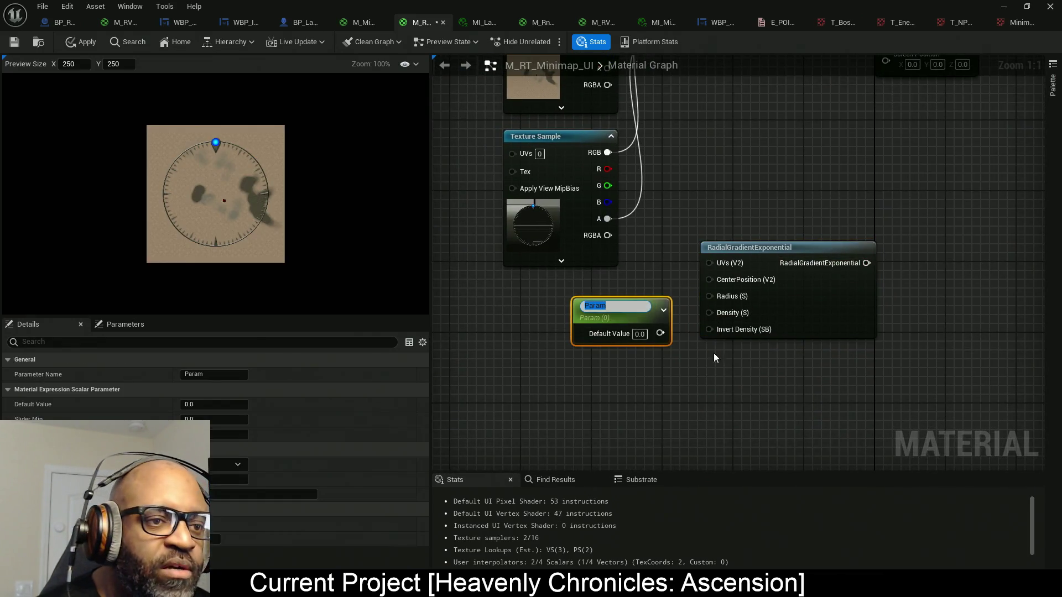
pyautogui.write('Radial')
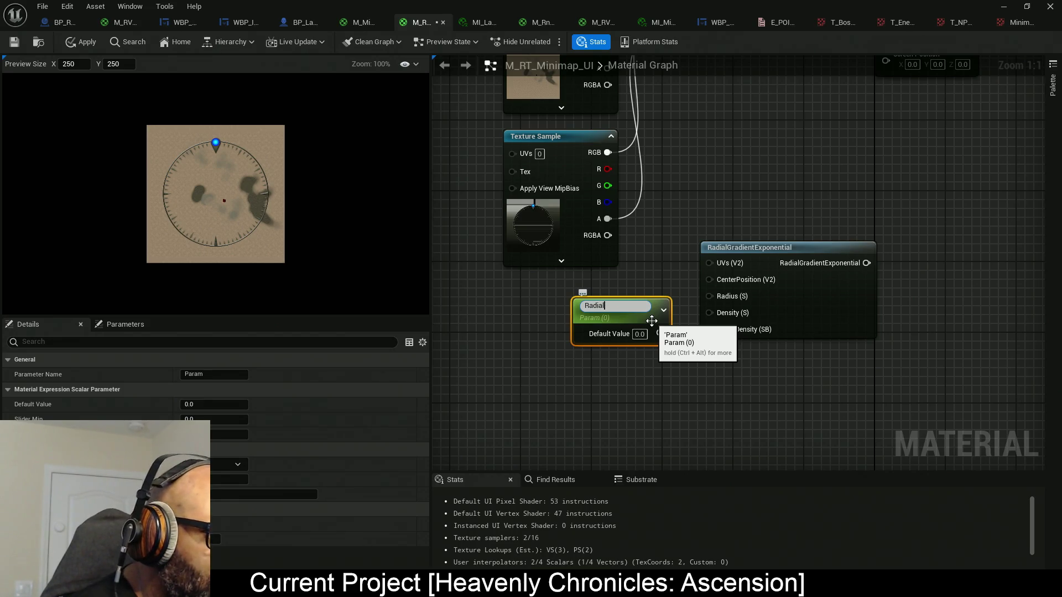
pyautogui.write('lGrad')
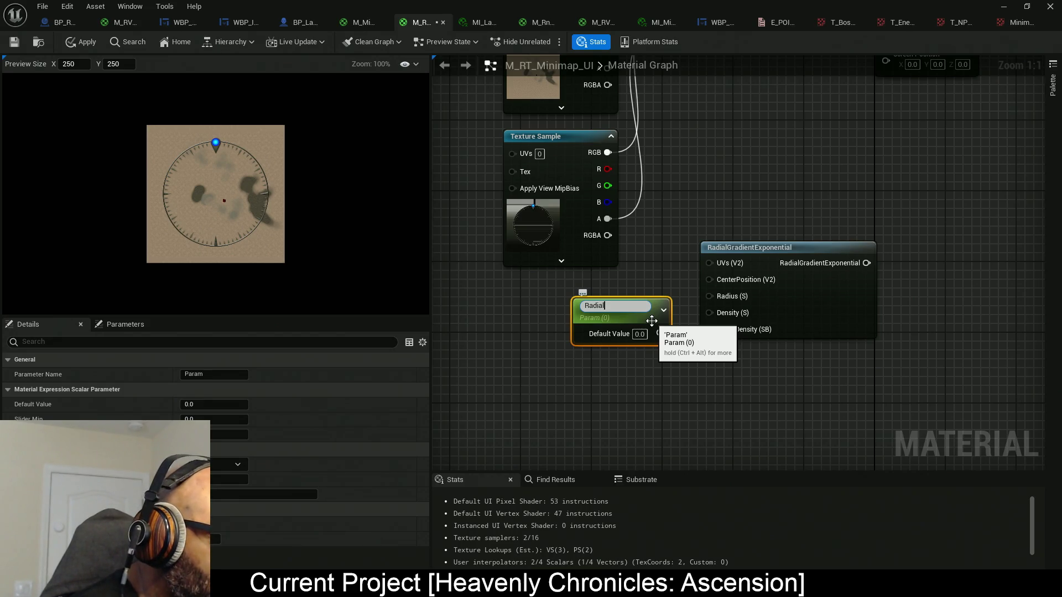
pyautogui.write('Radius')
pyautogui.press('Return')
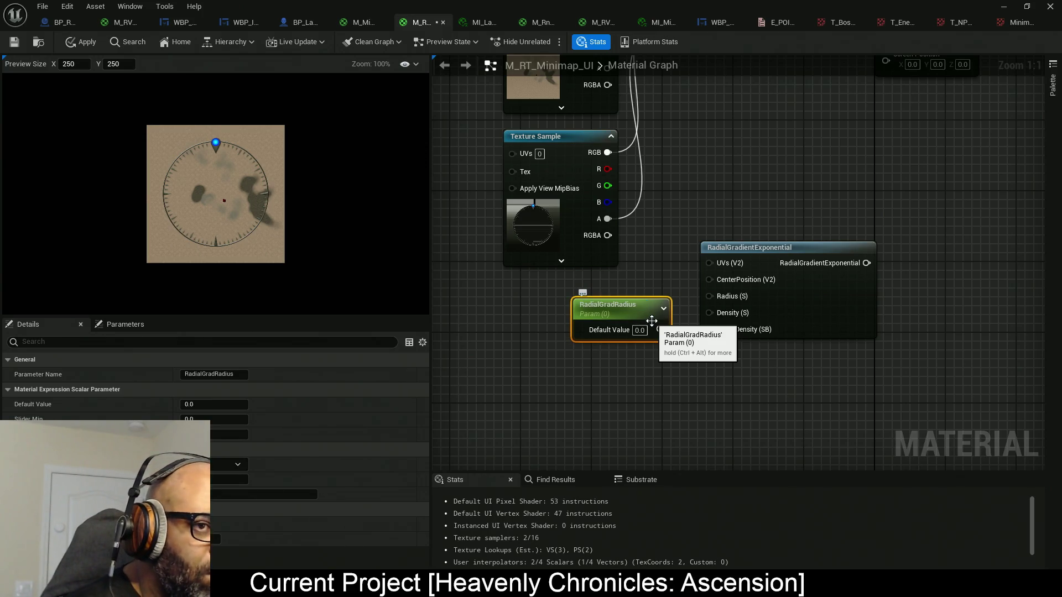
pyautogui.click(639, 330)
pyautogui.write('6')
pyautogui.press('Return')
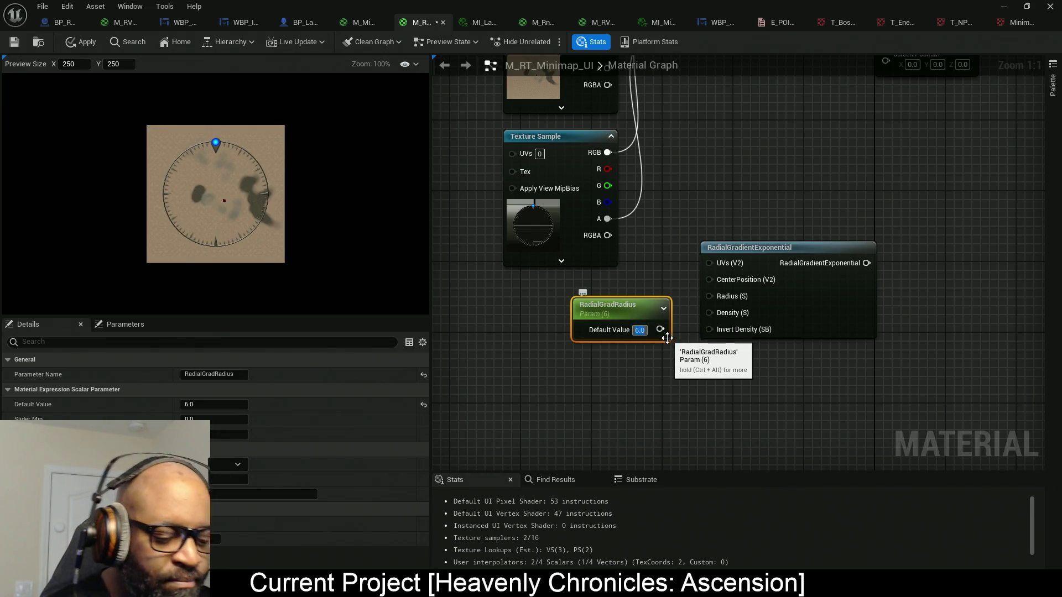
pyautogui.write('0.6')
pyautogui.press('Return')
pyautogui.moveTo(656, 330)
pyautogui.mouseDown()
pyautogui.moveTo(727, 306)
pyautogui.moveTo(717, 312)
pyautogui.mouseUp()
pyautogui.moveTo(643, 311)
pyautogui.mouseDown()
pyautogui.moveTo(557, 308)
pyautogui.moveTo(592, 292)
pyautogui.moveTo(546, 335)
pyautogui.mouseUp()
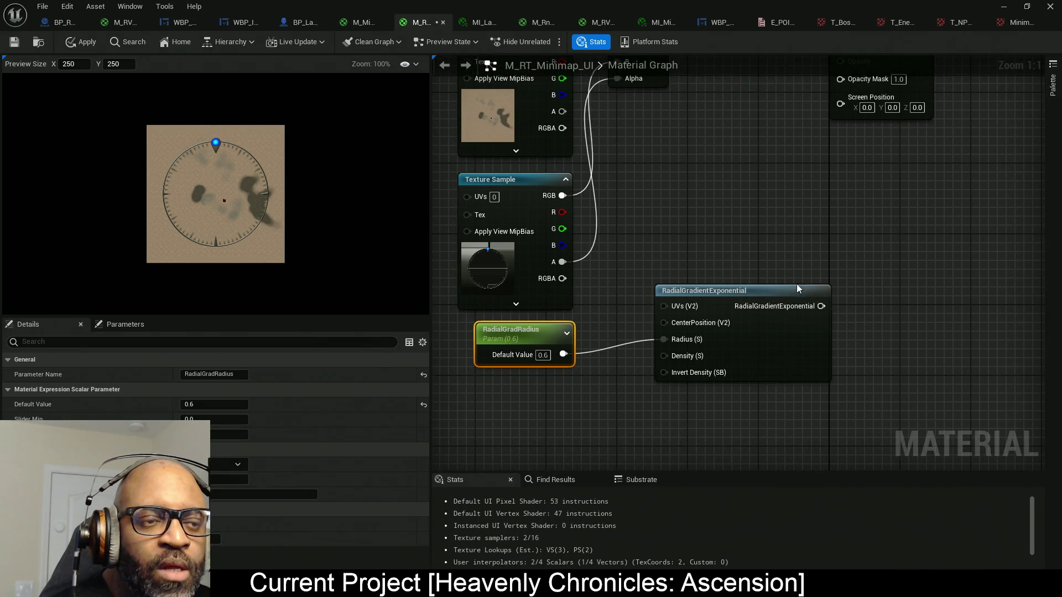
# - Feed the frame texture's alpha into a new Add node, with a Saturate after it driving Opacity Mask
pyautogui.click(676, 174)
pyautogui.moveTo(562, 263)
pyautogui.mouseDown()
pyautogui.moveTo(687, 198)
pyautogui.moveTo(762, 192)
pyautogui.mouseUp()
pyautogui.write('sat')
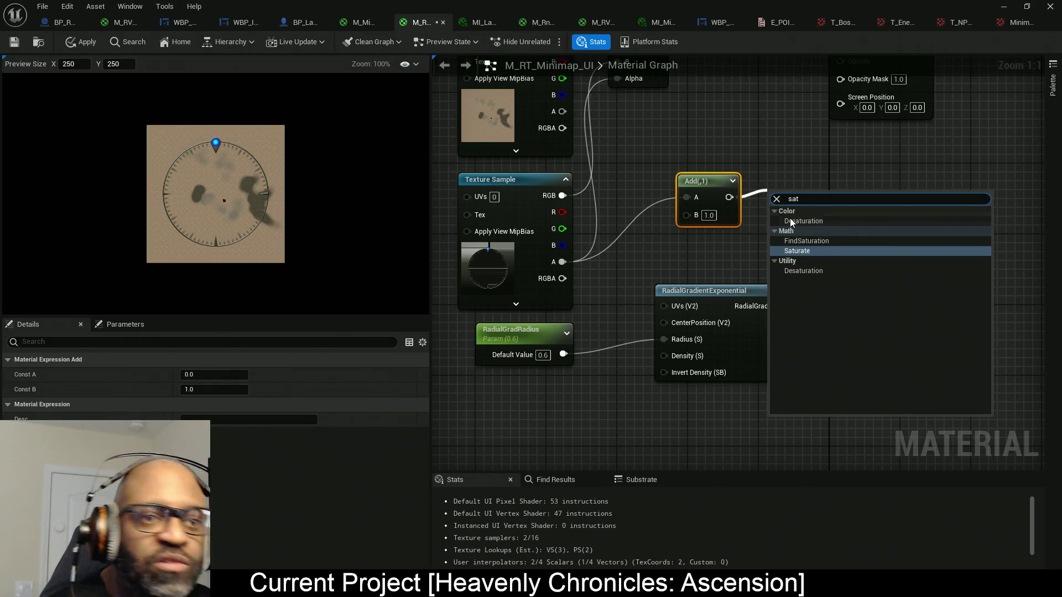
pyautogui.click(797, 243)
pyautogui.moveTo(843, 203); pyautogui.dragTo(829, 242)
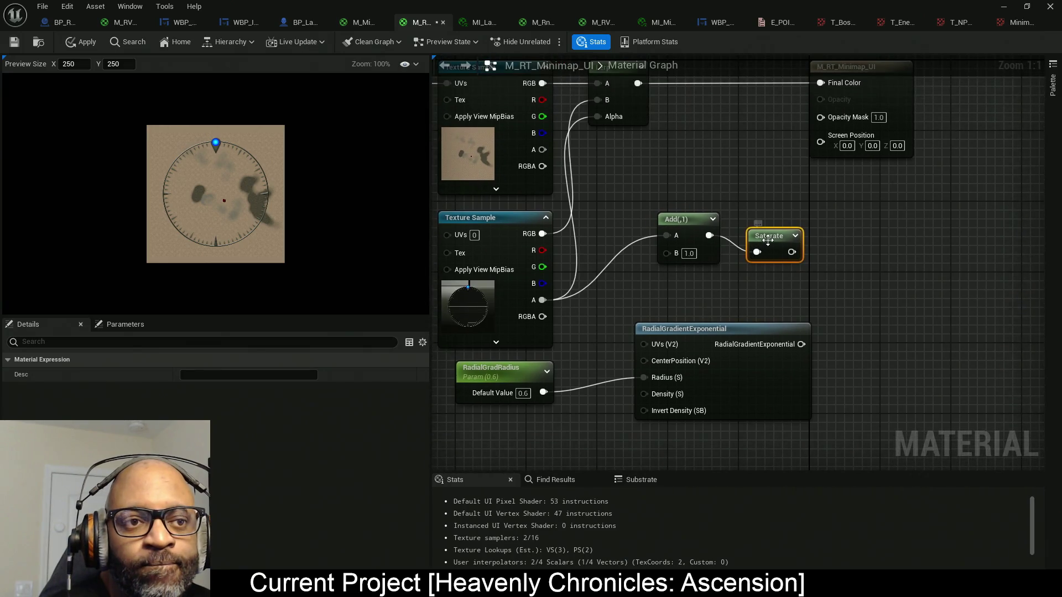
pyautogui.moveTo(764, 233); pyautogui.dragTo(816, 119)
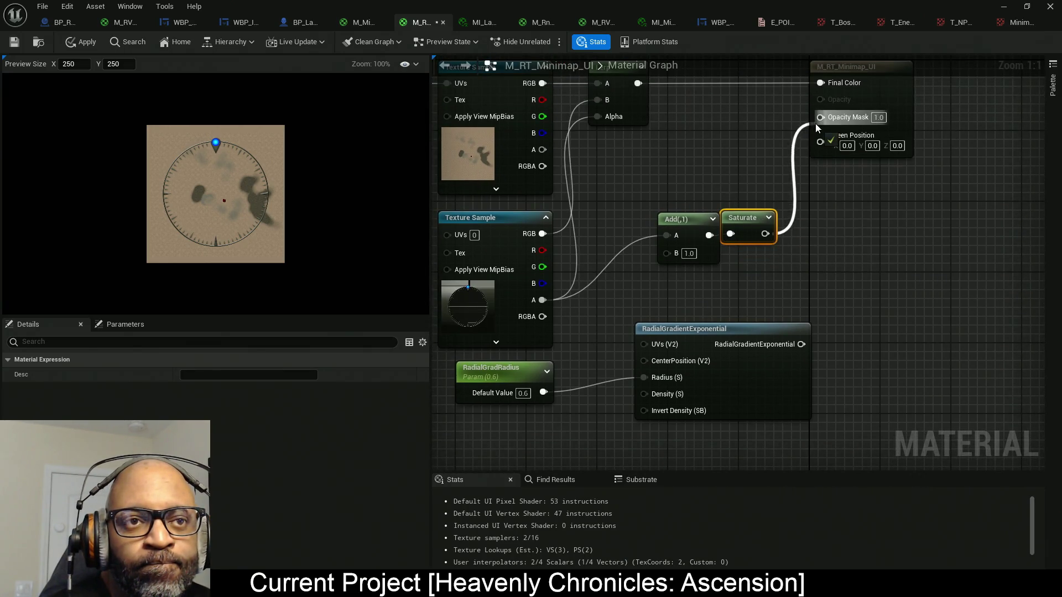
# - Wire RadialGradientExponential into Add's B input, tidy the nodes and apply the material
pyautogui.moveTo(648, 228); pyautogui.dragTo(733, 264)
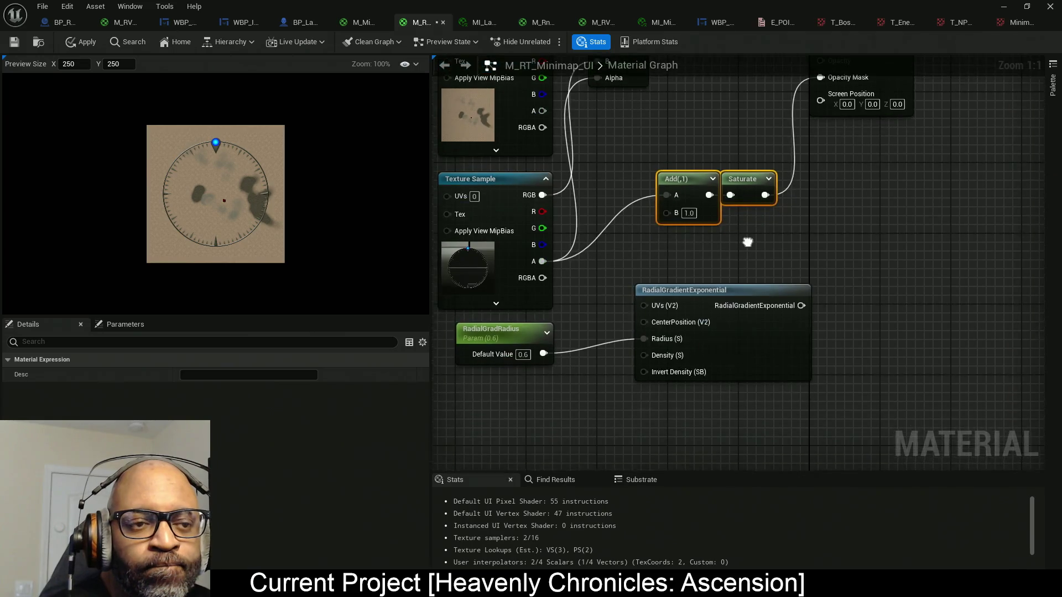
pyautogui.moveTo(808, 304)
pyautogui.mouseDown()
pyautogui.moveTo(694, 239)
pyautogui.moveTo(681, 215)
pyautogui.mouseUp()
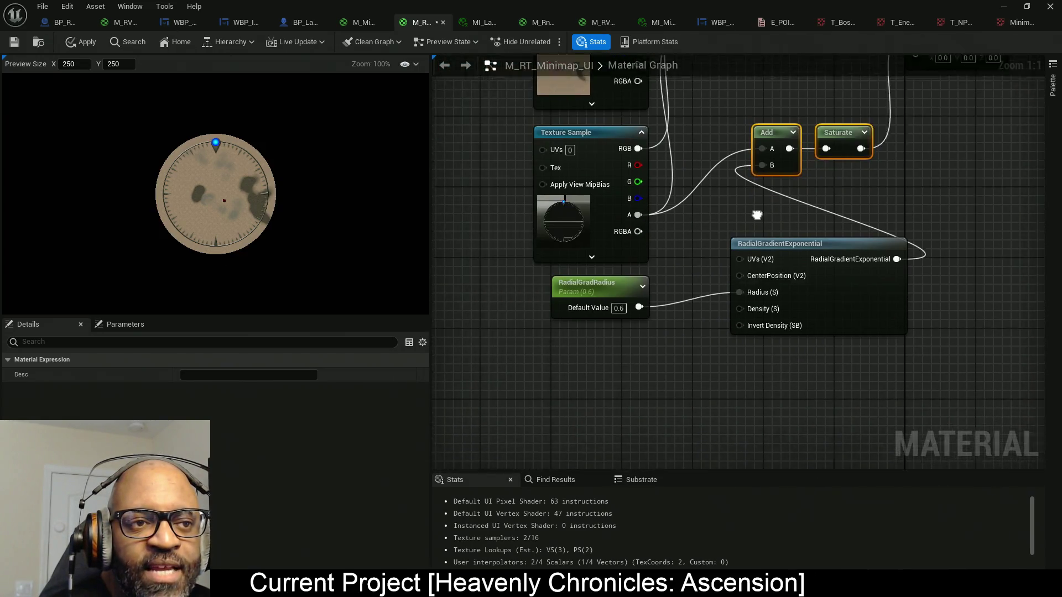
pyautogui.click(812, 297)
pyautogui.moveTo(795, 330); pyautogui.dragTo(643, 238)
pyautogui.moveTo(746, 105); pyautogui.dragTo(885, 160)
pyautogui.moveTo(795, 164); pyautogui.dragTo(796, 232)
pyautogui.moveTo(912, 148); pyautogui.dragTo(517, 241)
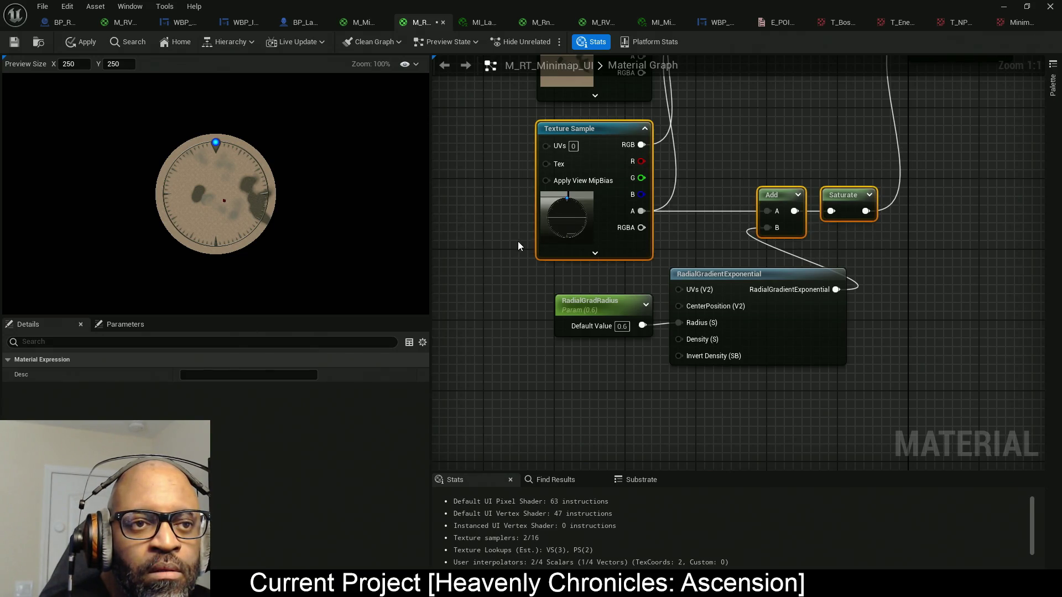
pyautogui.moveTo(675, 367)
pyautogui.mouseDown()
pyautogui.moveTo(802, 310)
pyautogui.moveTo(858, 267)
pyautogui.moveTo(734, 270)
pyautogui.mouseUp()
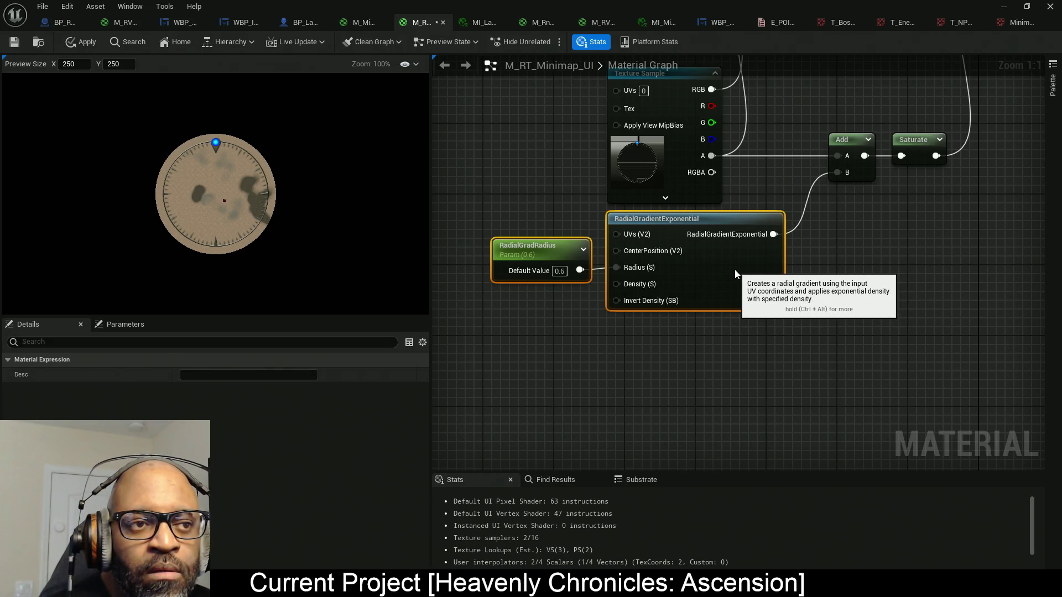
pyautogui.click(775, 310)
pyautogui.click(86, 44)
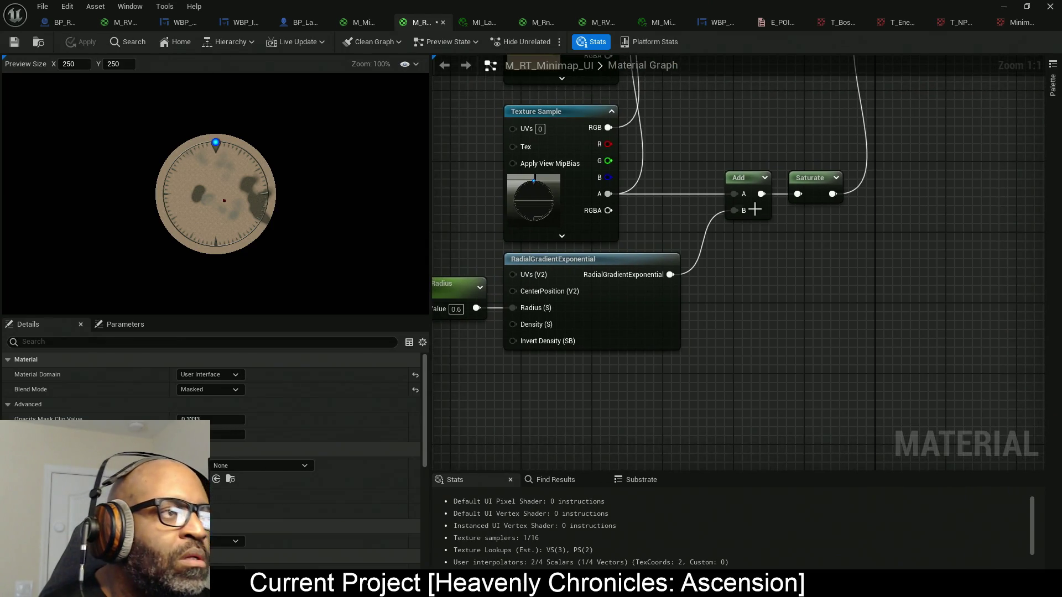
# - Try RadialGradRadius default values of 0.55, 0.51 and 0.505
pyautogui.moveTo(580, 301); pyautogui.dragTo(719, 288)
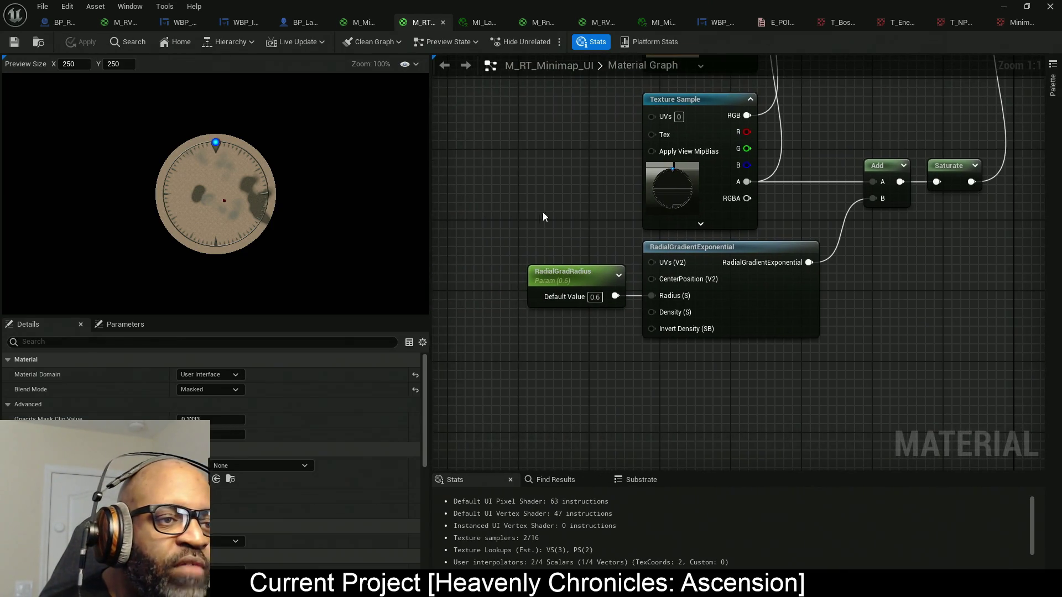
pyautogui.click(570, 275)
pyautogui.click(222, 406)
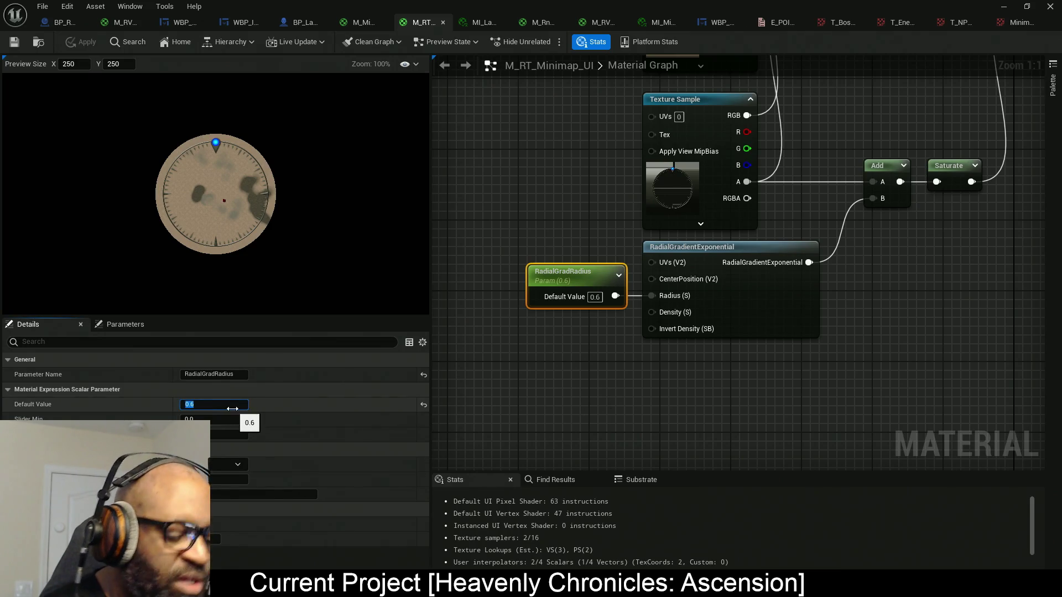
pyautogui.write('.55')
pyautogui.press('Return')
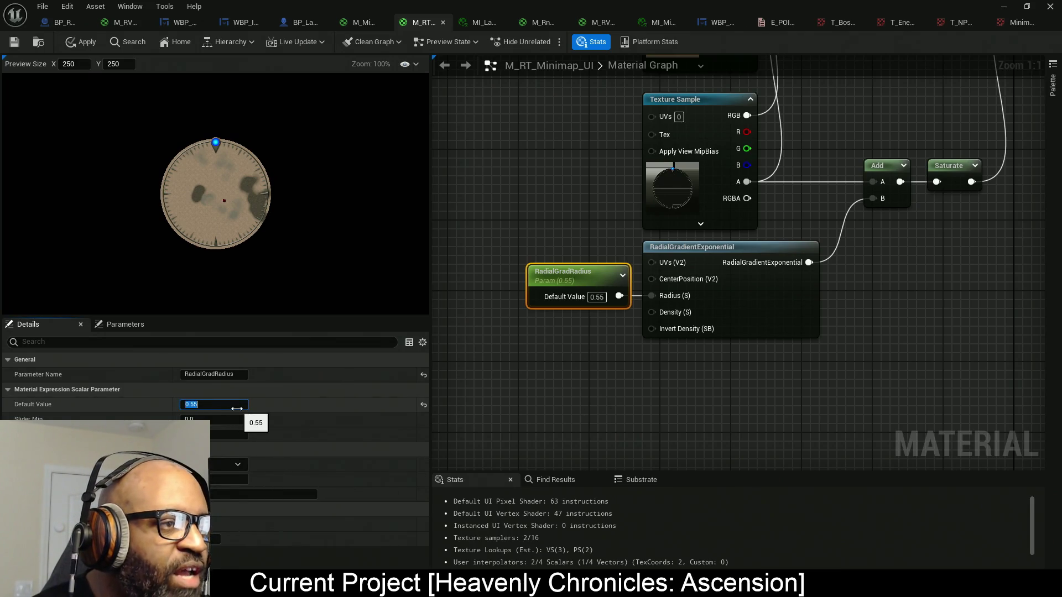
pyautogui.scroll(1, 265, 184)
pyautogui.scroll(4, 273, 207)
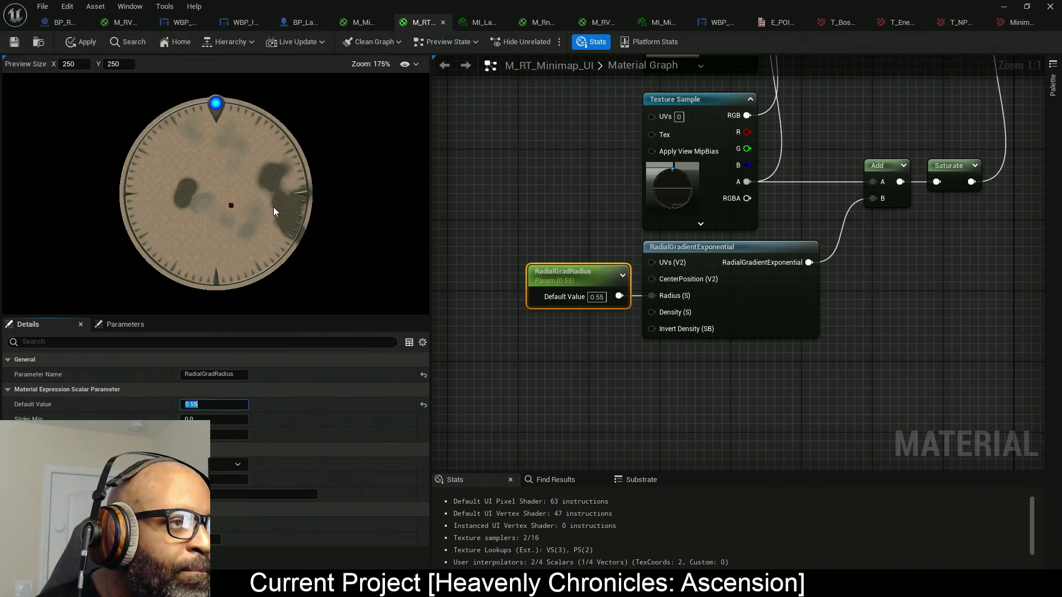
pyautogui.write('.5')
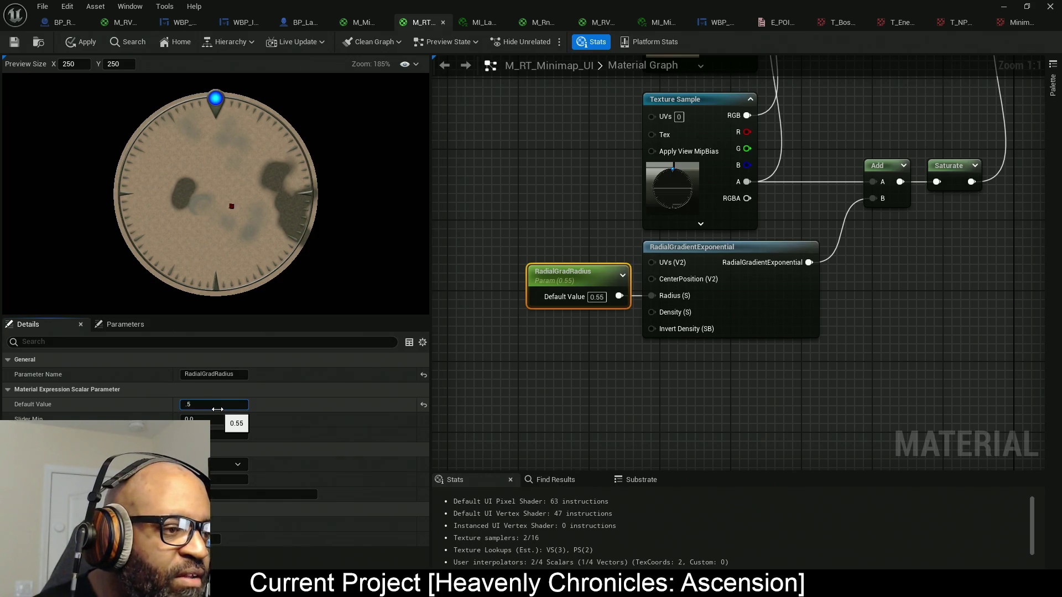
pyautogui.write('1')
pyautogui.press('Return')
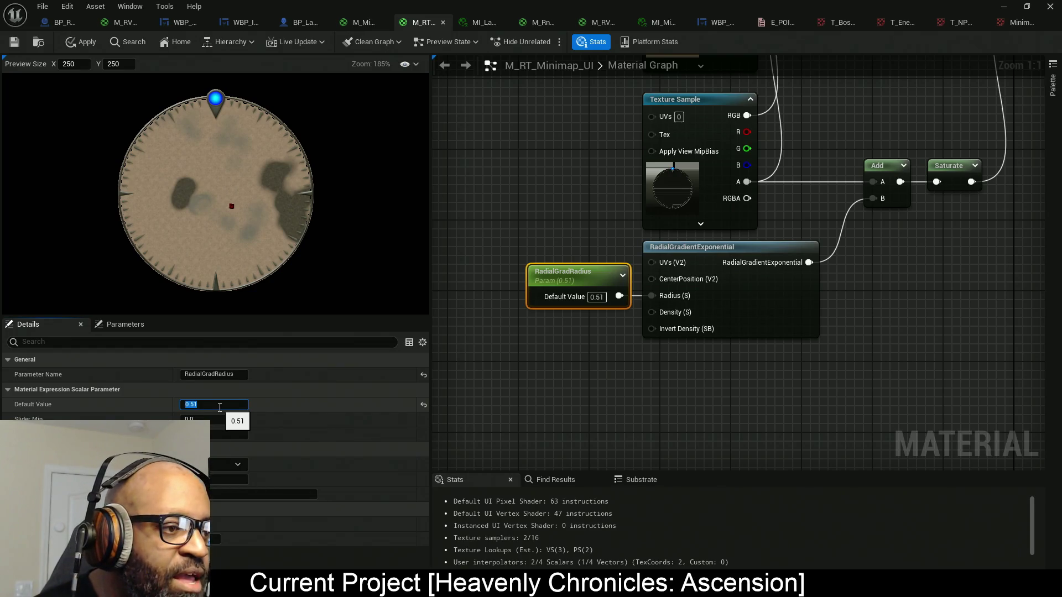
pyautogui.write('.505')
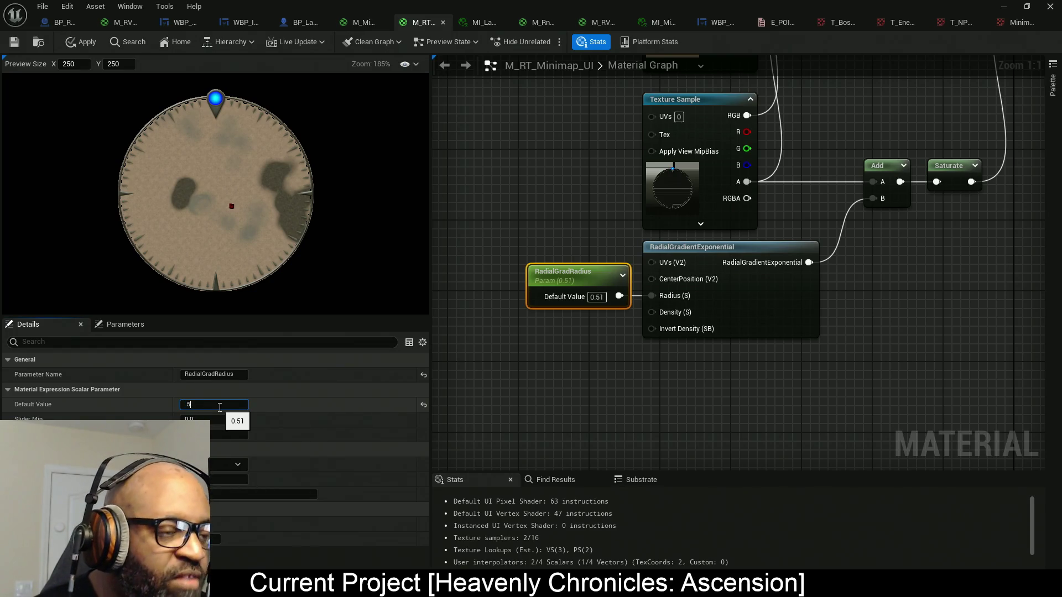
pyautogui.press('Return')
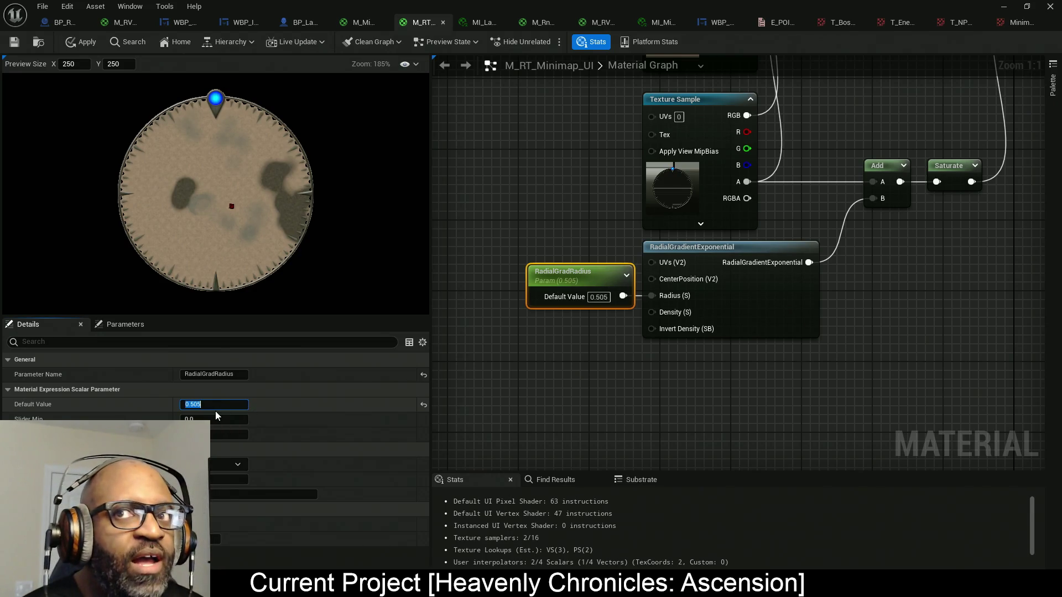
# - Fine-tune the radius through 0.508, 0.5099, 0.51 and 0.52
pyautogui.press('Right')
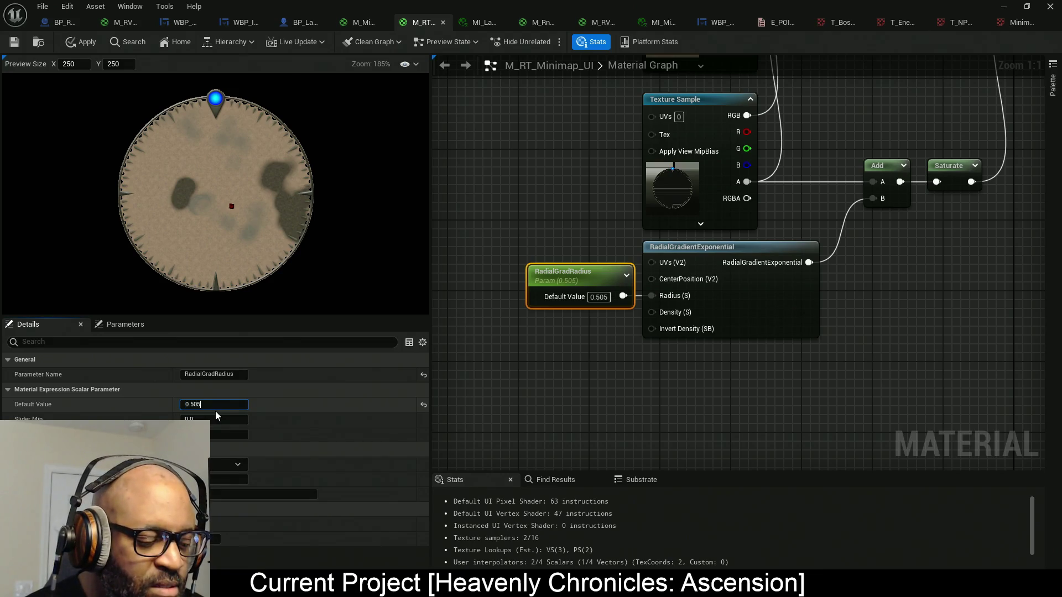
pyautogui.press('BackSpace')
pyautogui.write('8')
pyautogui.press('Return')
pyautogui.press('Right')
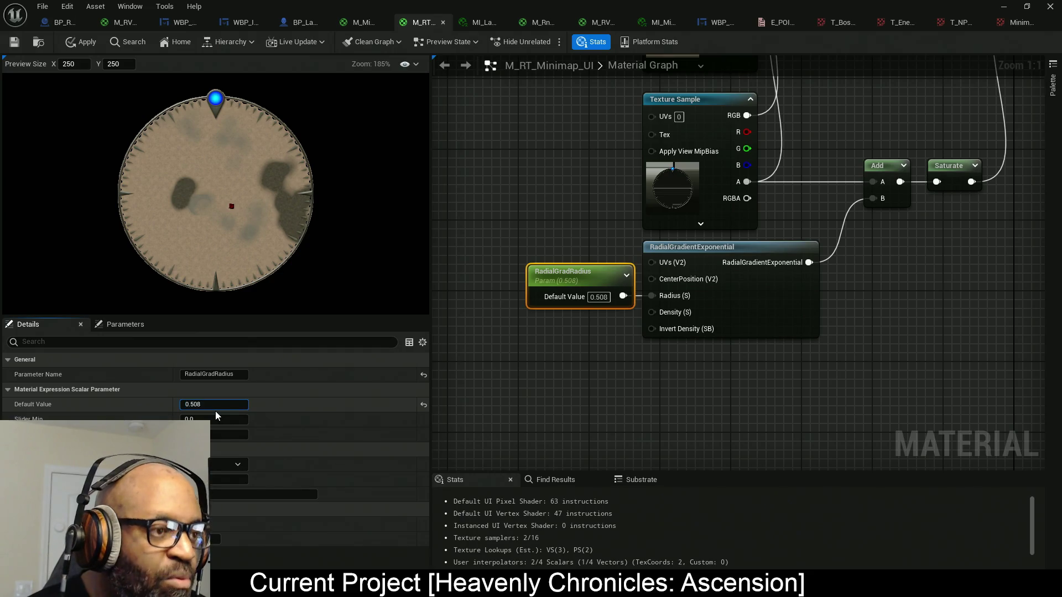
pyautogui.press('BackSpace')
pyautogui.write('99')
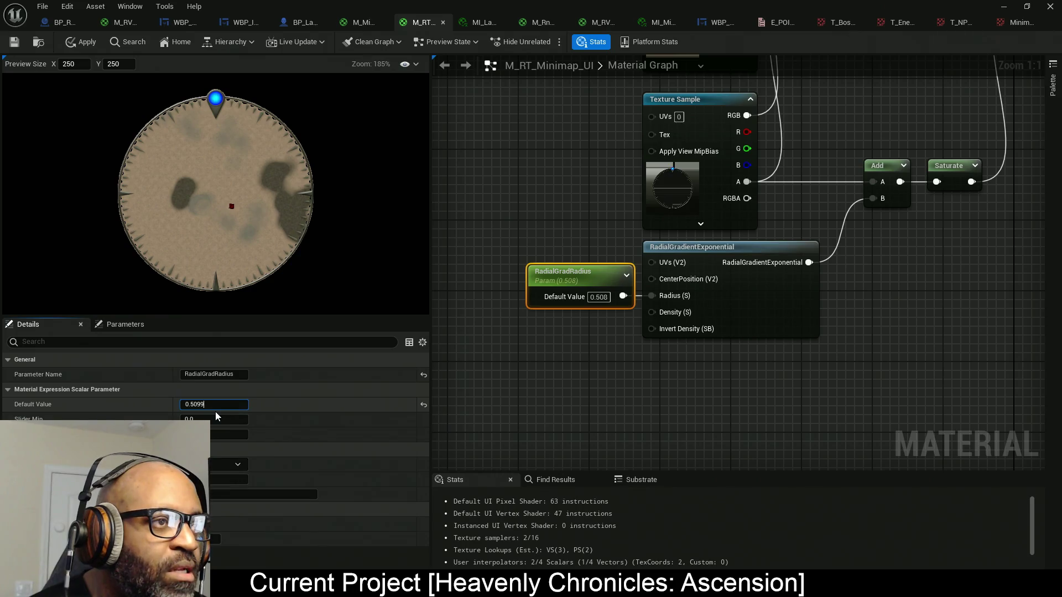
pyautogui.press('Return')
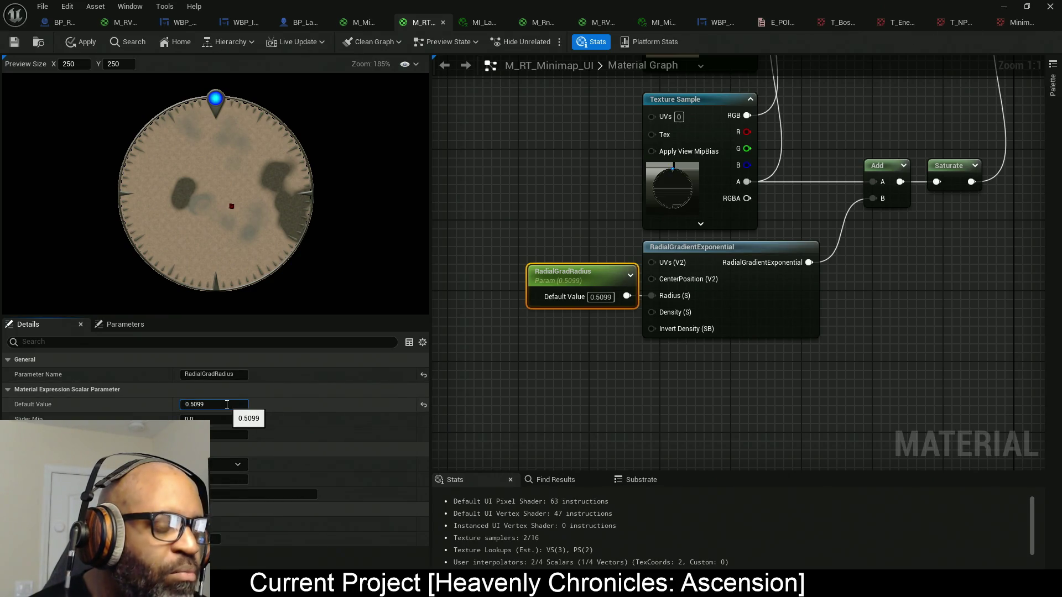
pyautogui.press('BackSpace')
pyautogui.press('BackSpace')
pyautogui.press('BackSpace')
pyautogui.write('1')
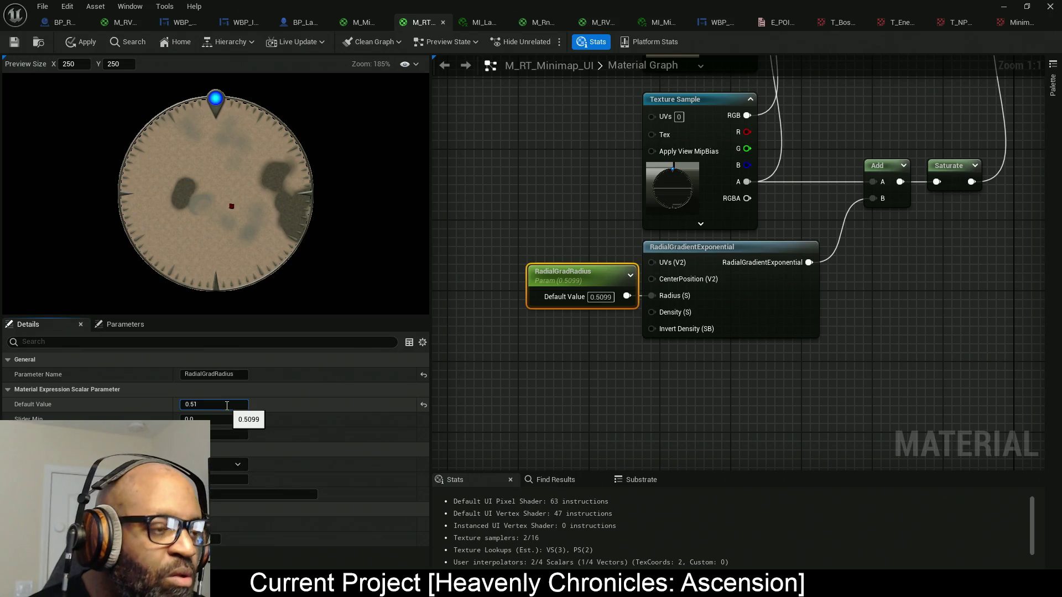
pyautogui.press('Return')
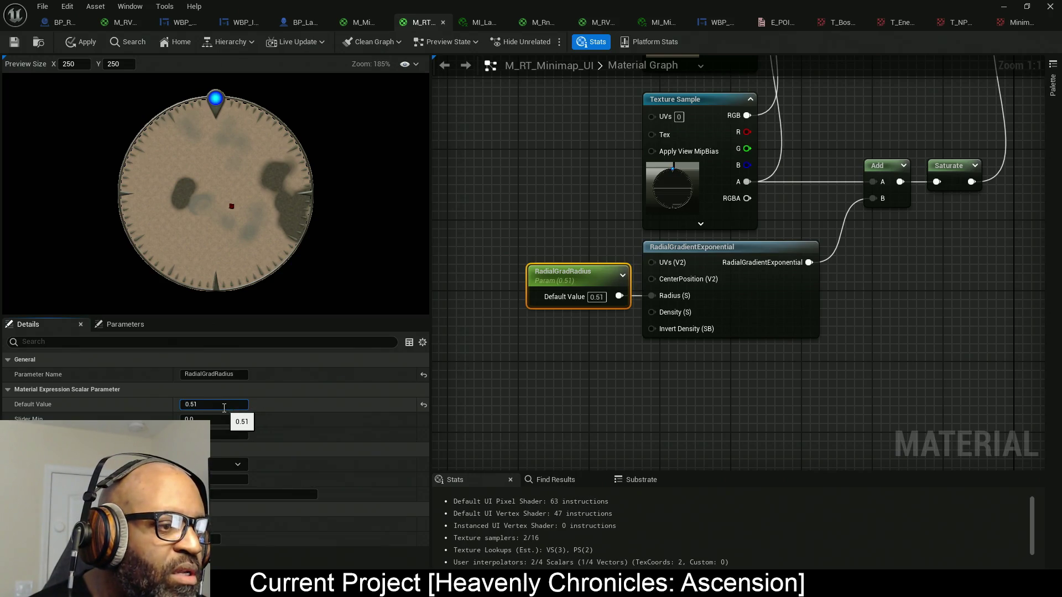
pyautogui.press('BackSpace')
pyautogui.write('2')
pyautogui.press('Return')
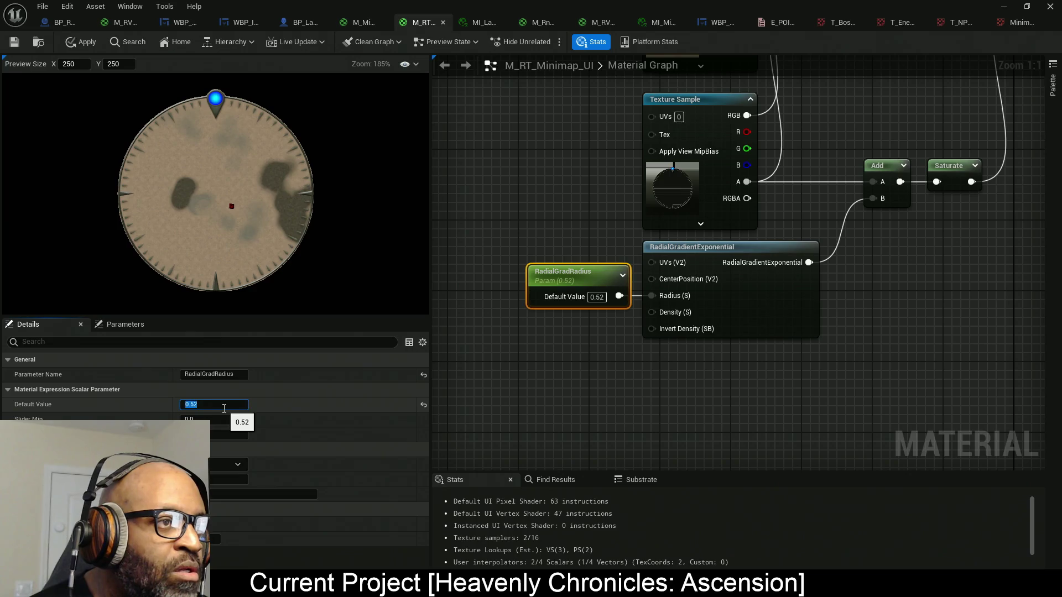
# - Settle the RadialGradRadius default at 0.5 after retrying 0.51
pyautogui.scroll(4, 365, 186)
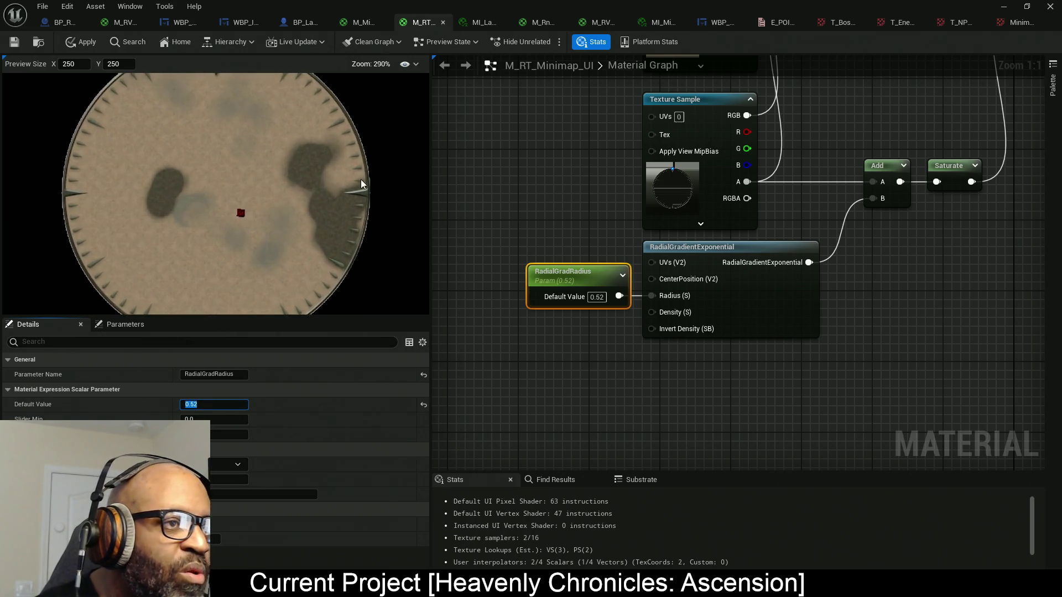
pyautogui.scroll(2, 362, 181)
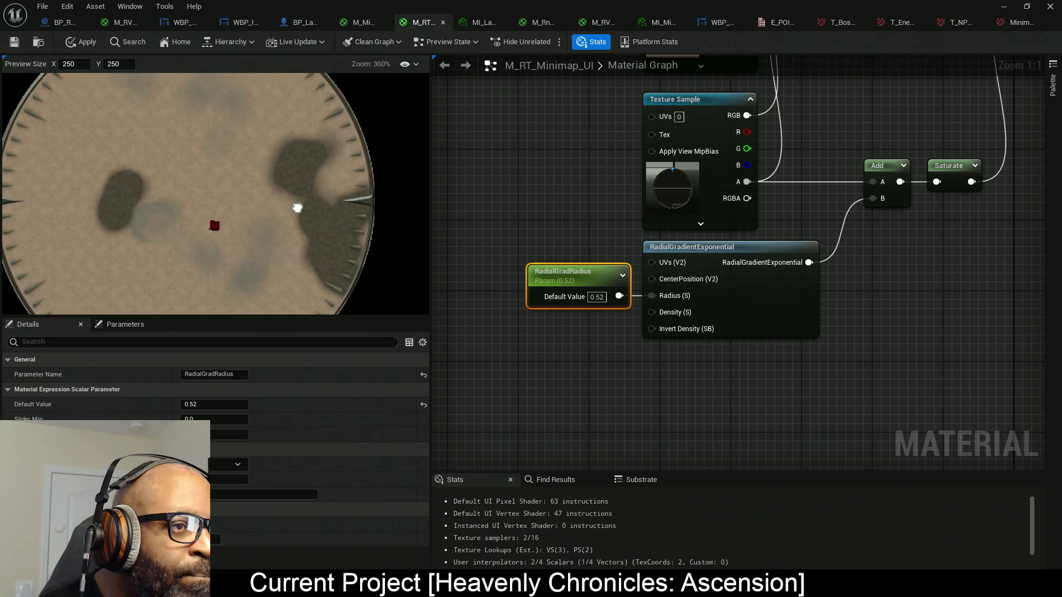
pyautogui.scroll(1, 370, 220)
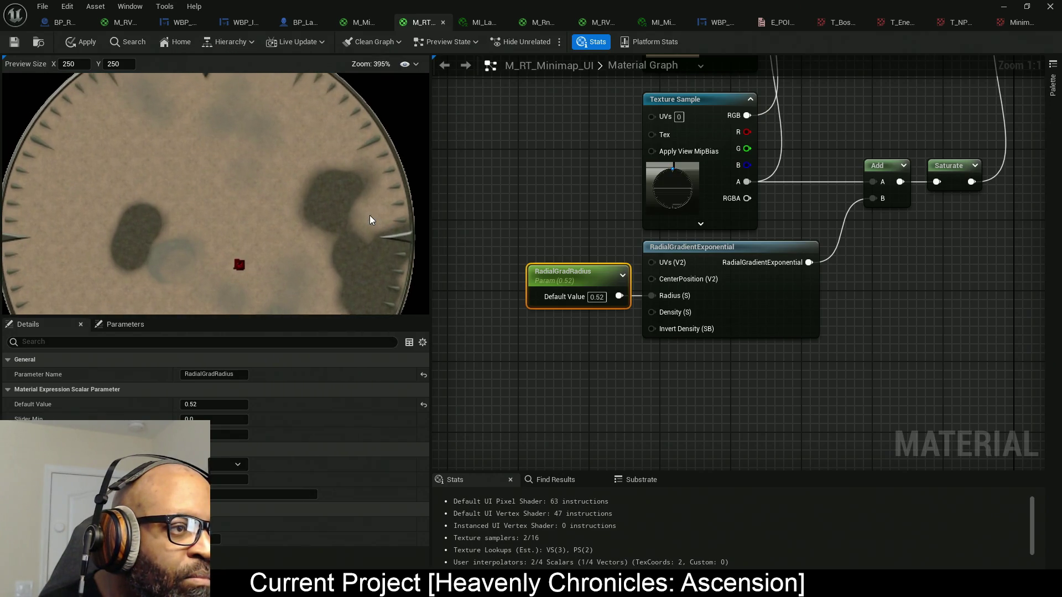
pyautogui.click(204, 405)
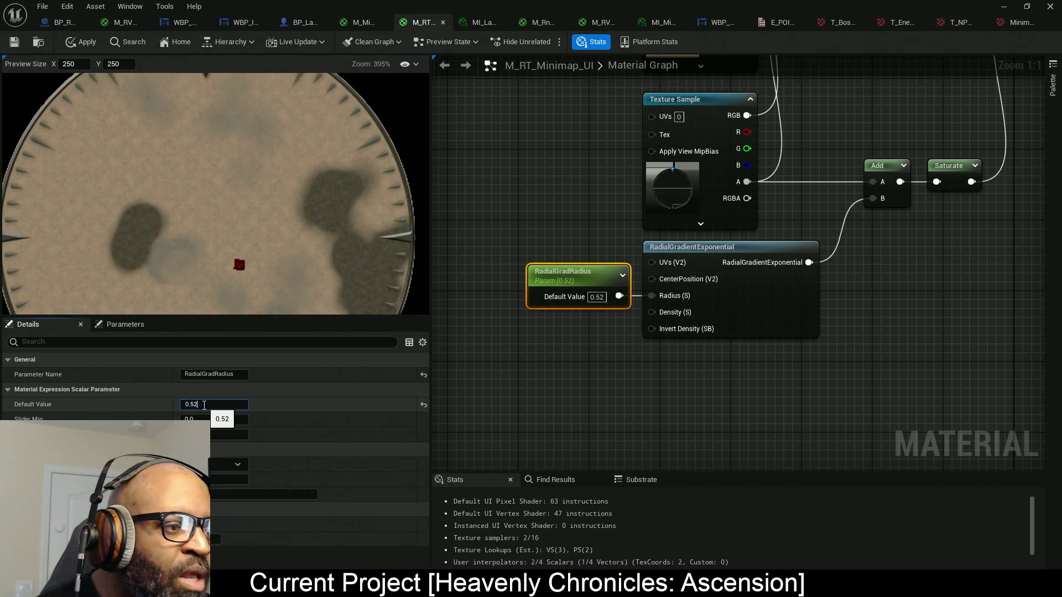
pyautogui.press('BackSpace')
pyautogui.write('1')
pyautogui.press('Return')
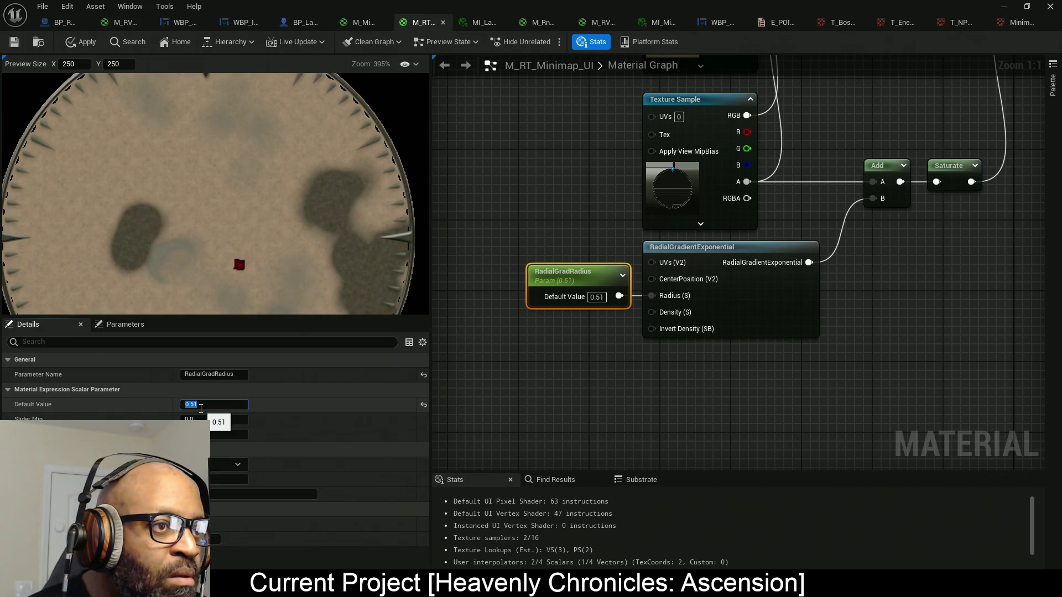
pyautogui.click(202, 406)
pyautogui.press('BackSpace')
pyautogui.press('Return')
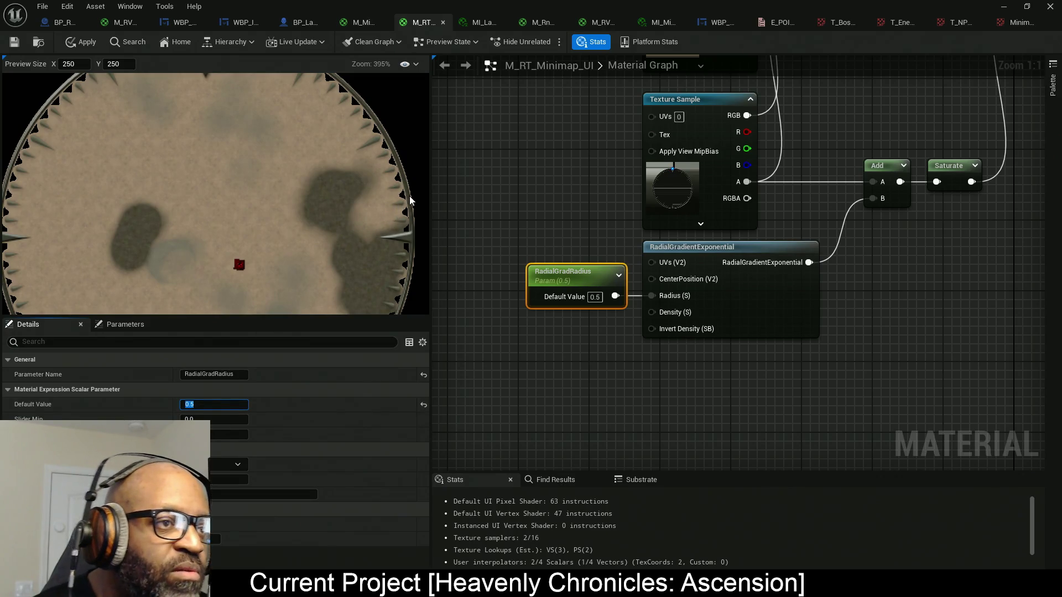
# - Open the MinimapIndicator compass texture from its Texture Sample node
pyautogui.moveTo(951, 173)
pyautogui.mouseDown()
pyautogui.moveTo(822, 216)
pyautogui.moveTo(737, 273)
pyautogui.mouseUp()
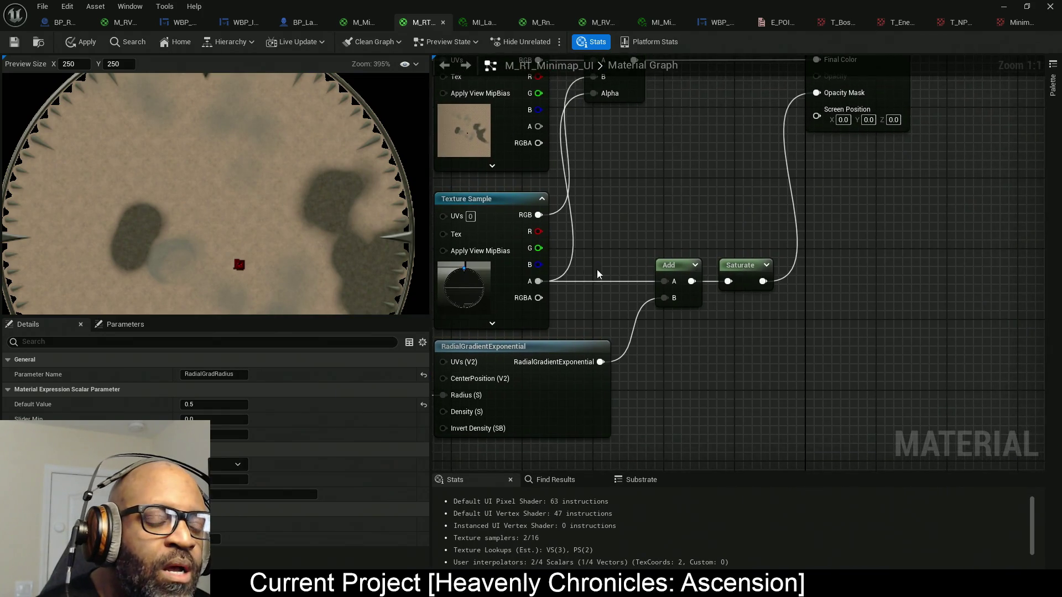
pyautogui.moveTo(625, 230)
pyautogui.mouseDown()
pyautogui.moveTo(515, 269)
pyautogui.moveTo(613, 252)
pyautogui.mouseUp()
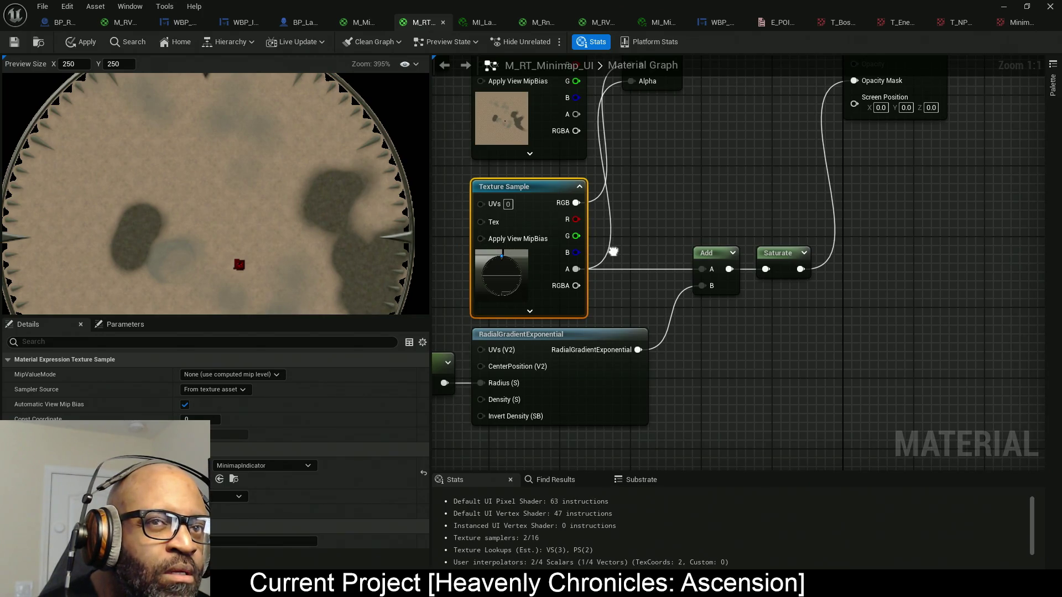
pyautogui.doubleClick(502, 274)
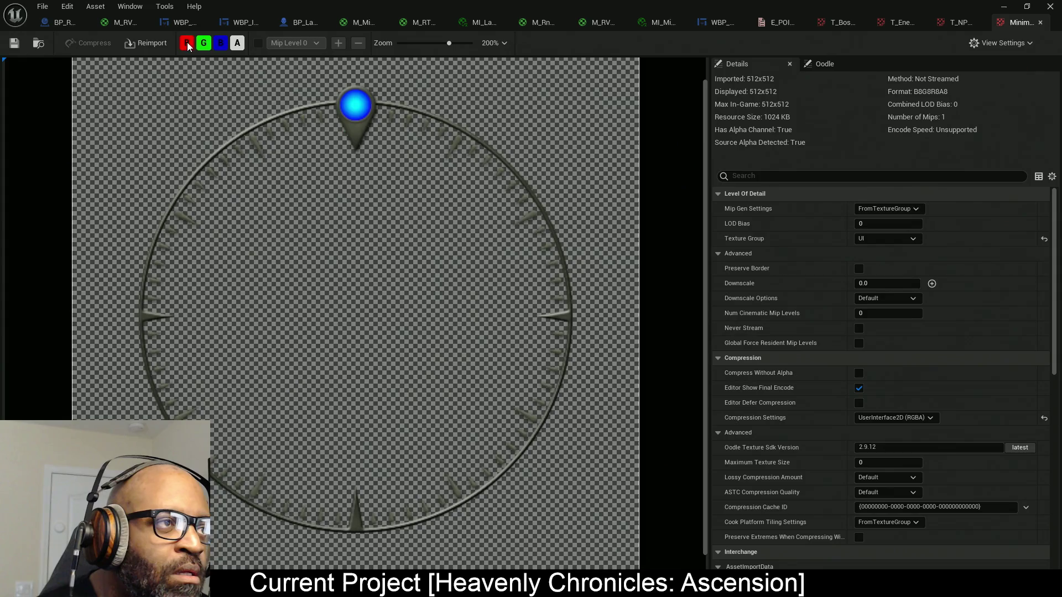
# - Hide the R, G and B channels to view the compass texture's alpha
pyautogui.click(186, 43)
pyautogui.click(203, 43)
pyautogui.click(221, 43)
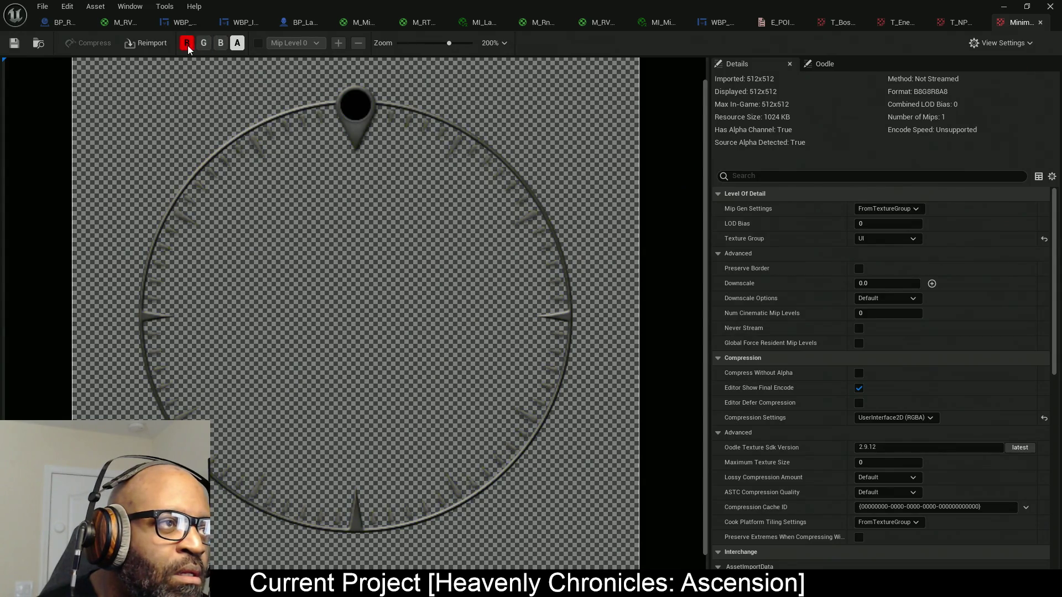
pyautogui.scroll(3, 494, 241)
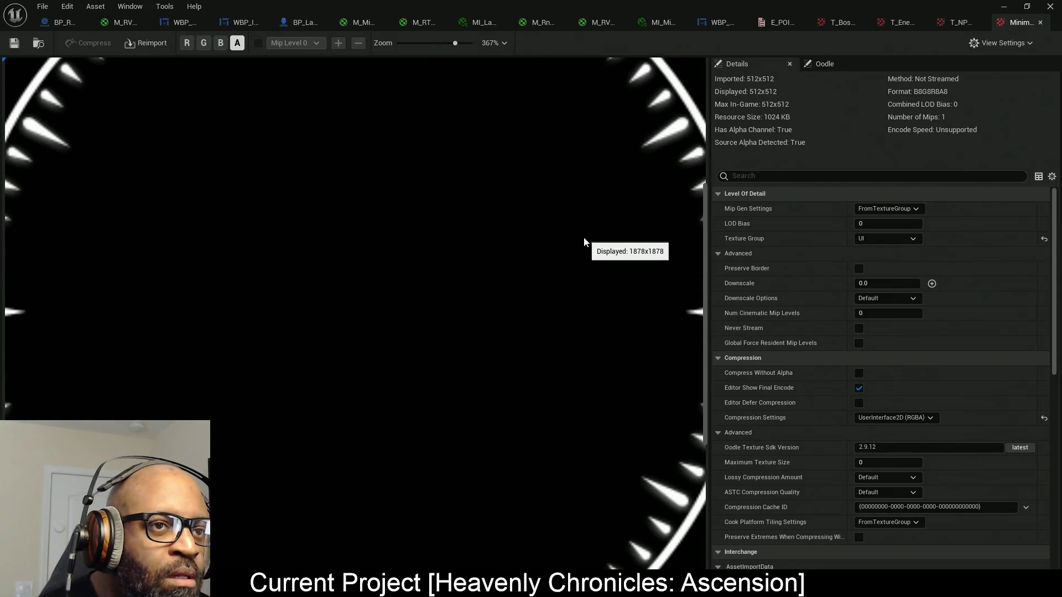
pyautogui.scroll(2, 588, 244)
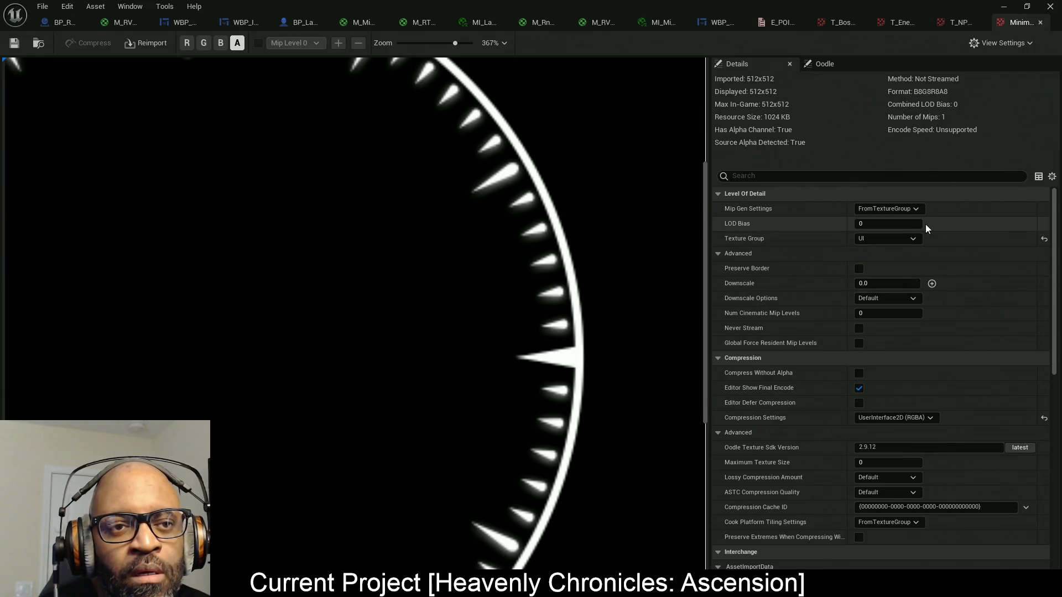
# - Set the compass texture's Mip Gen Settings to NoMipmaps and go back to M_RT_Minimap_UI
pyautogui.click(906, 209)
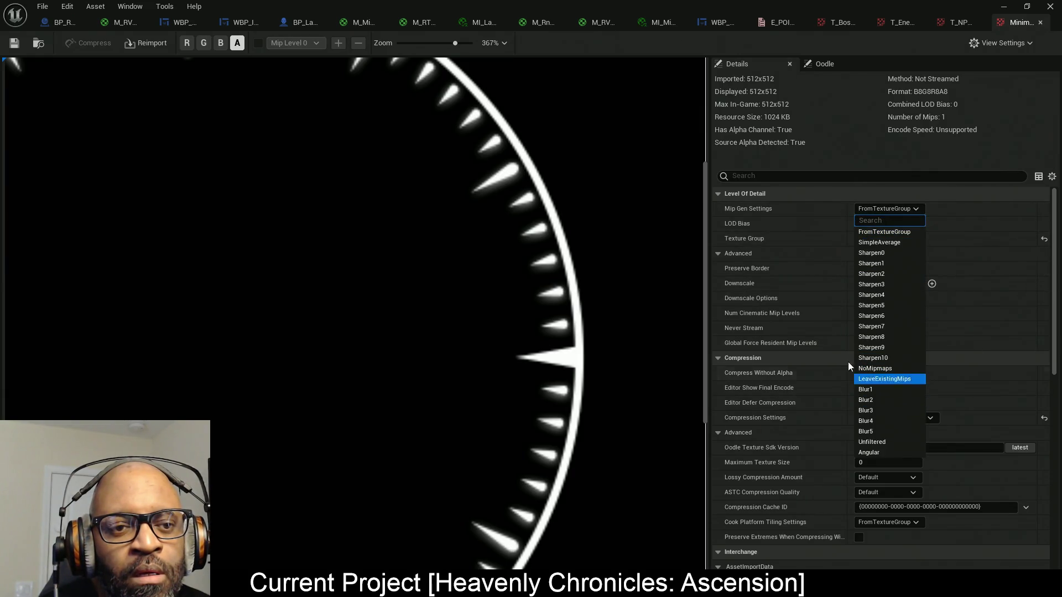
pyautogui.click(876, 368)
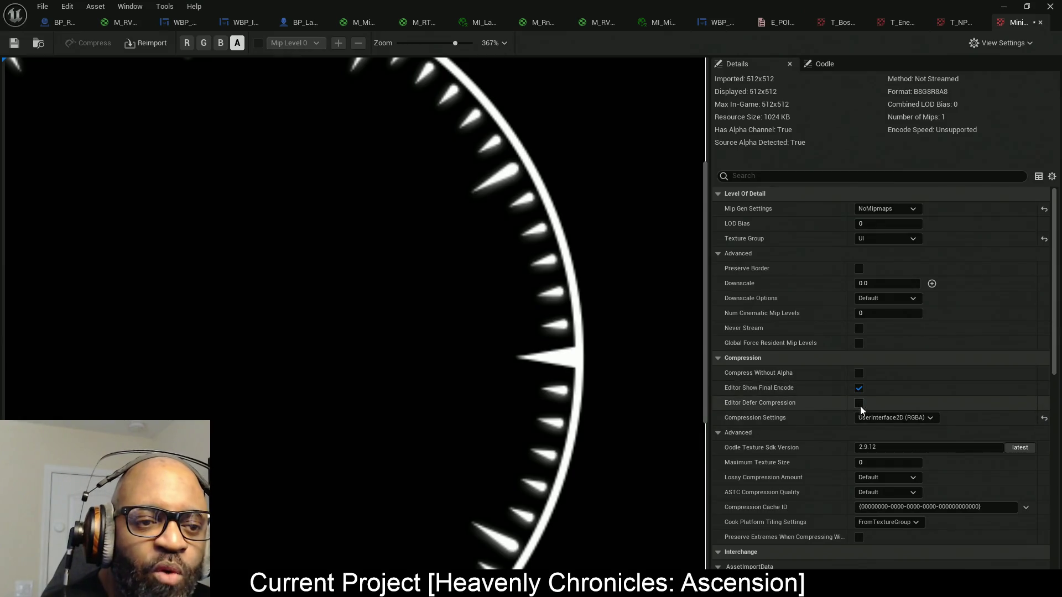
pyautogui.scroll(-3, 870, 357)
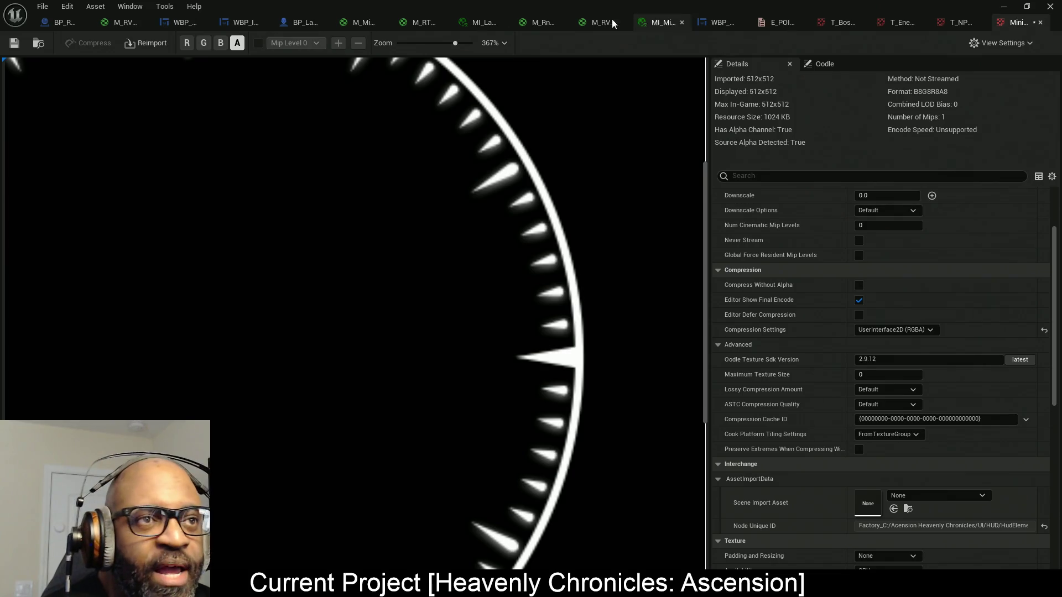
pyautogui.click(408, 23)
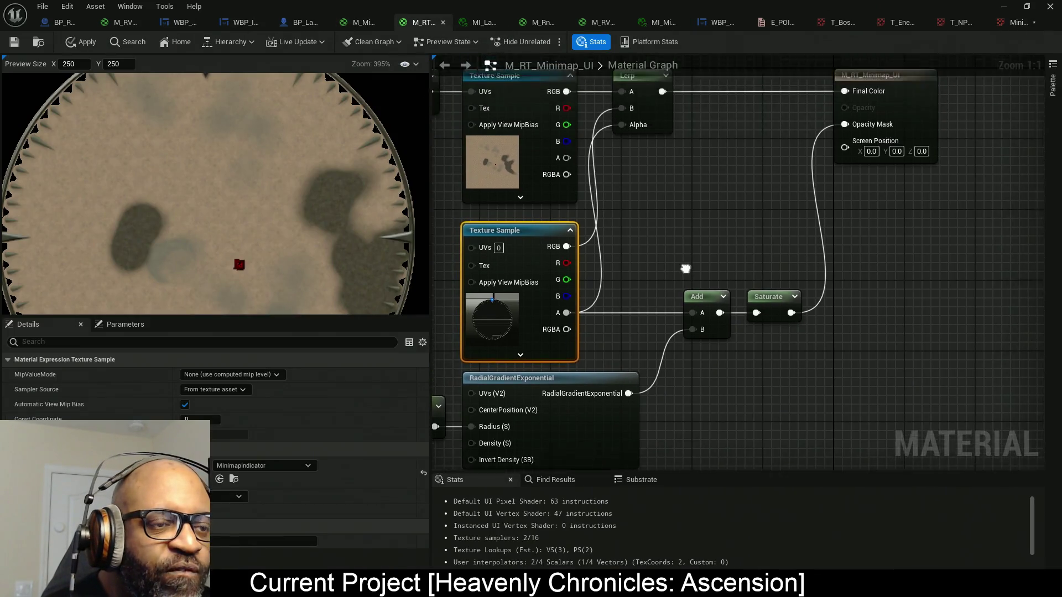
# - Break the Lerp link to Final Color
pyautogui.rightClick(719, 191)
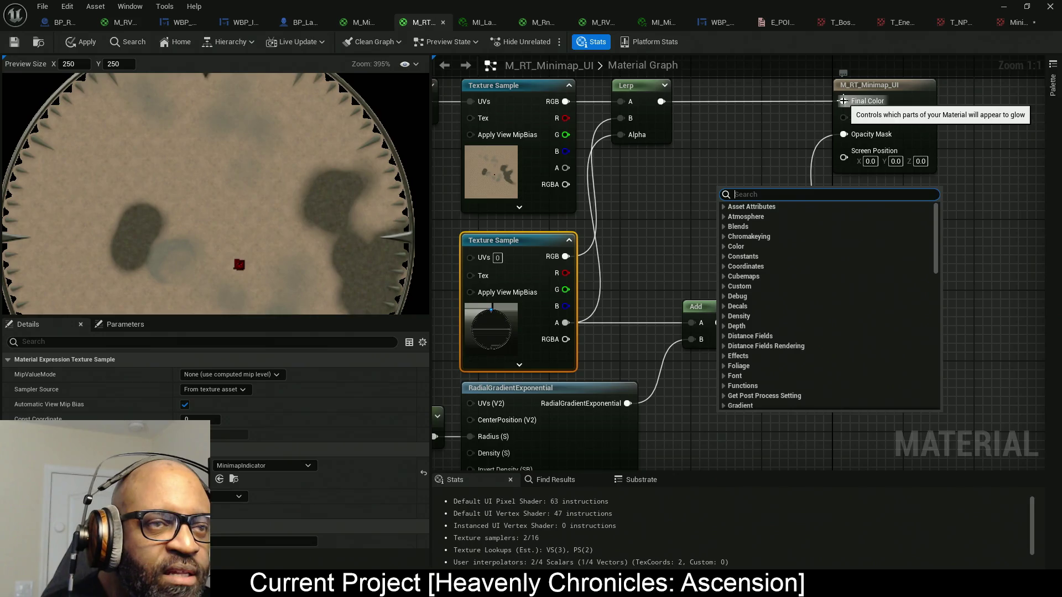
pyautogui.keyDown('alt'); pyautogui.click(843, 100); pyautogui.keyUp('alt')
pyautogui.moveTo(658, 240); pyautogui.dragTo(680, 247)
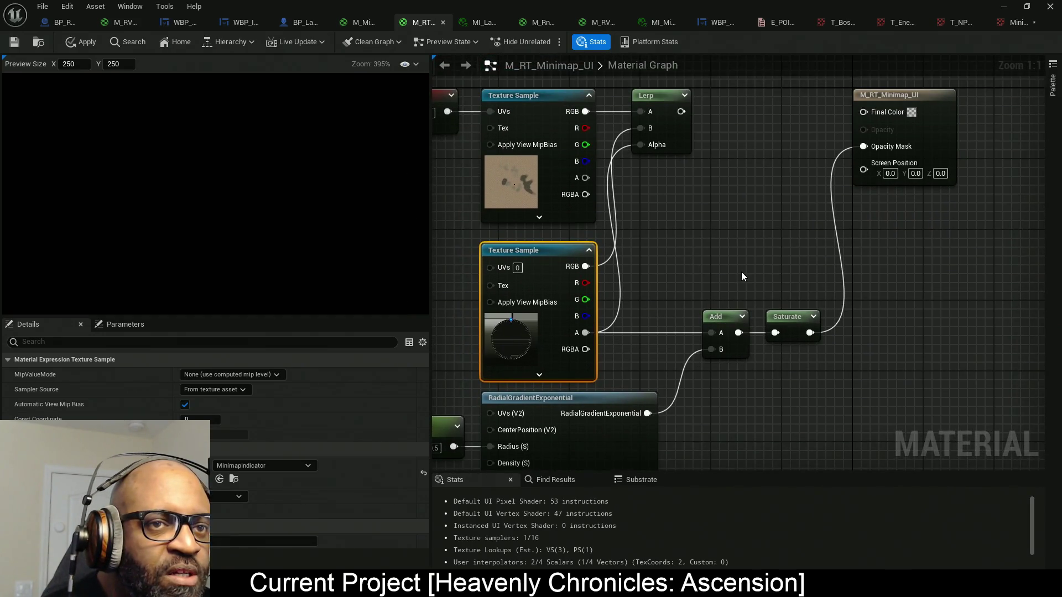
pyautogui.moveTo(744, 251)
pyautogui.mouseDown()
pyautogui.moveTo(741, 240)
pyautogui.moveTo(731, 262)
pyautogui.mouseUp()
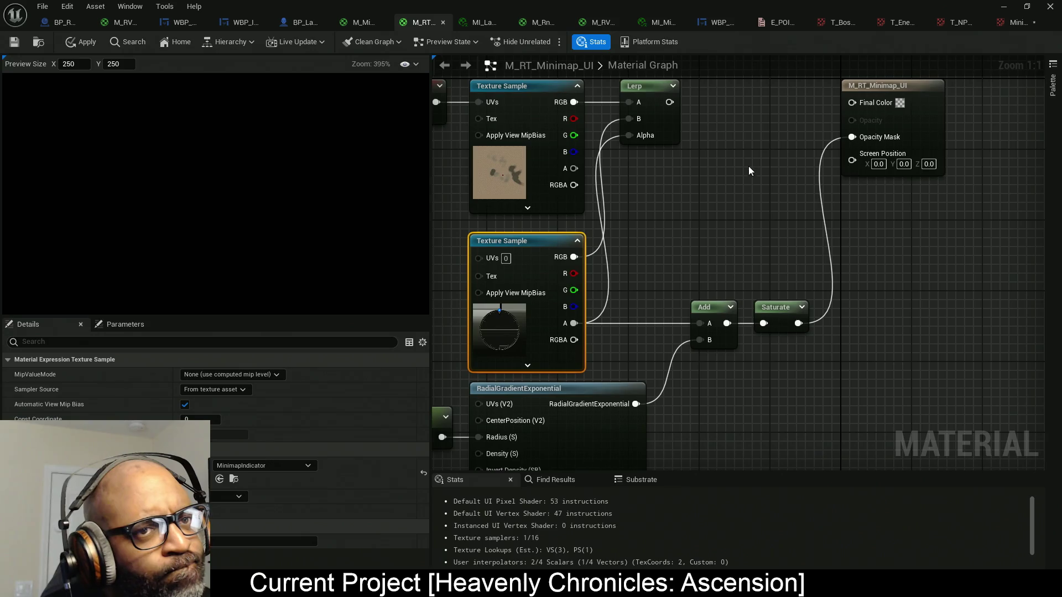
# - Wire a Constant of 1 into Final Color and check the white mask in the preview
pyautogui.click(748, 102)
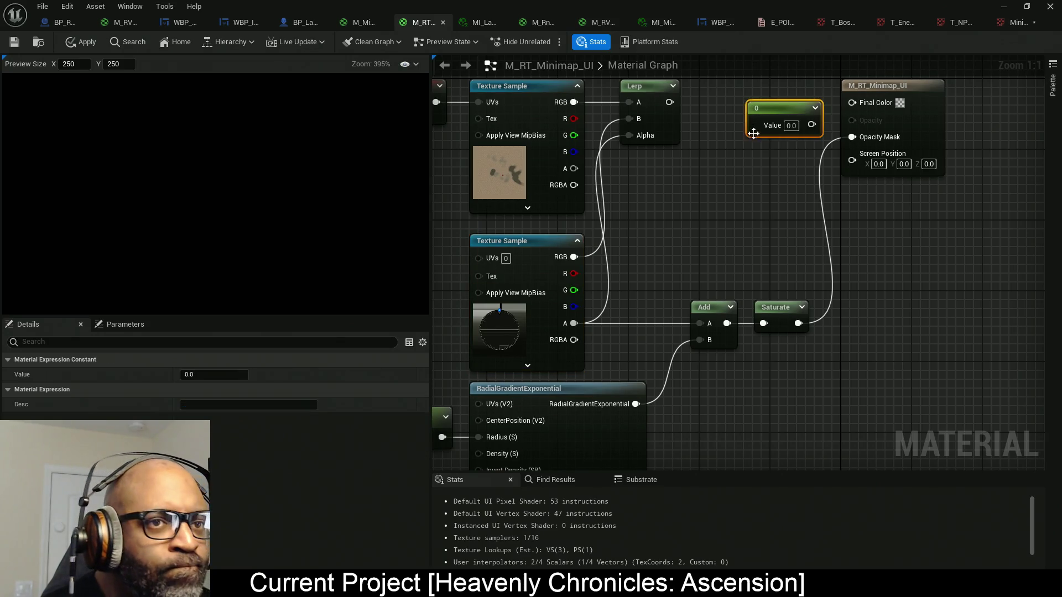
pyautogui.click(793, 126)
pyautogui.write('1')
pyautogui.click(791, 158)
pyautogui.moveTo(811, 125)
pyautogui.mouseDown()
pyautogui.moveTo(845, 105)
pyautogui.moveTo(762, 90)
pyautogui.mouseUp()
pyautogui.scroll(1, 367, 202)
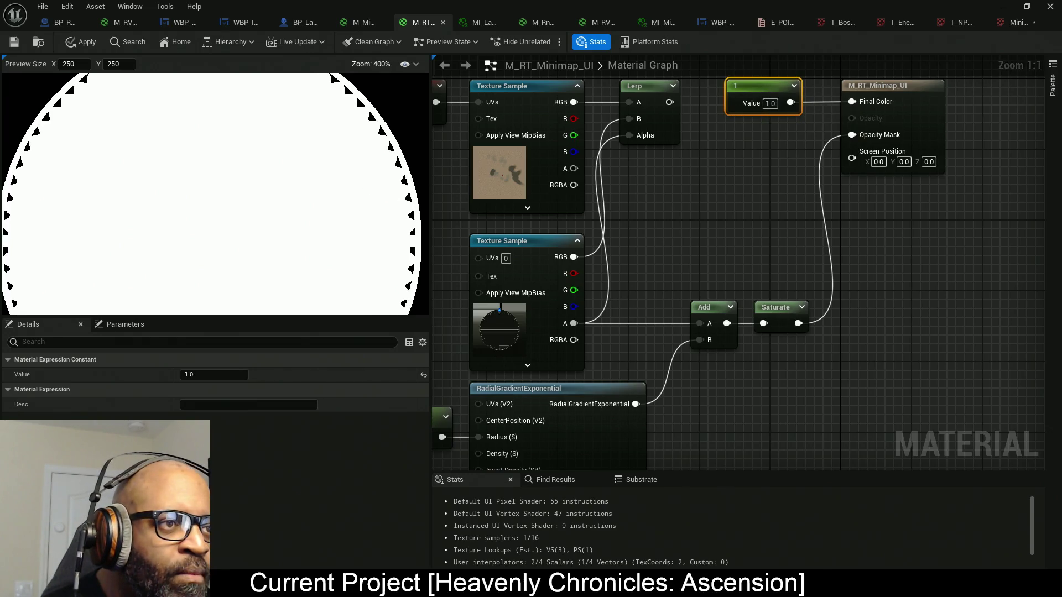
pyautogui.moveTo(372, 190); pyautogui.dragTo(298, 213)
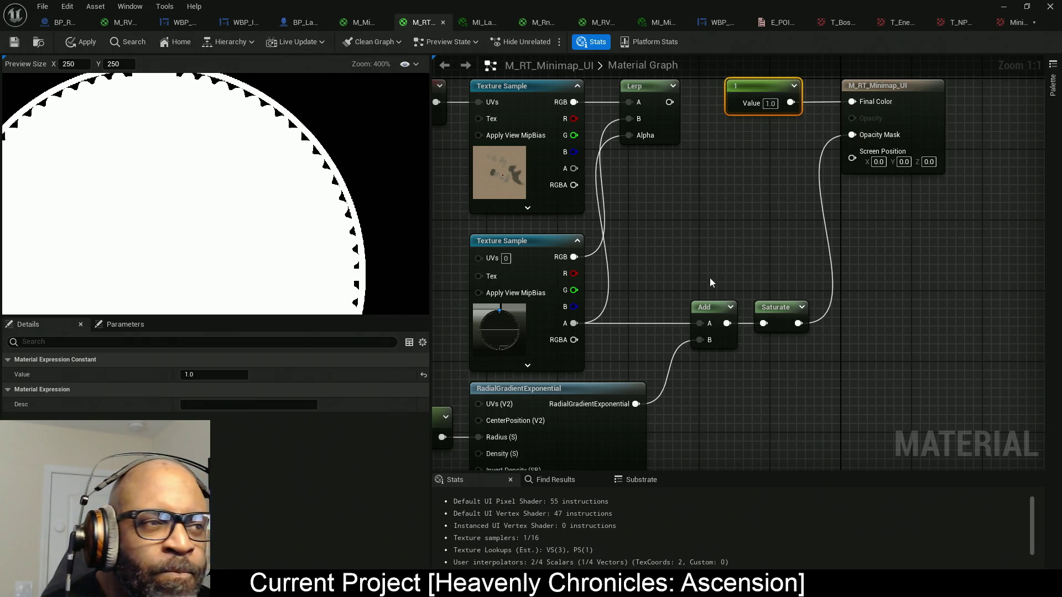
pyautogui.moveTo(658, 287)
pyautogui.mouseDown()
pyautogui.moveTo(633, 244)
pyautogui.moveTo(638, 193)
pyautogui.mouseUp()
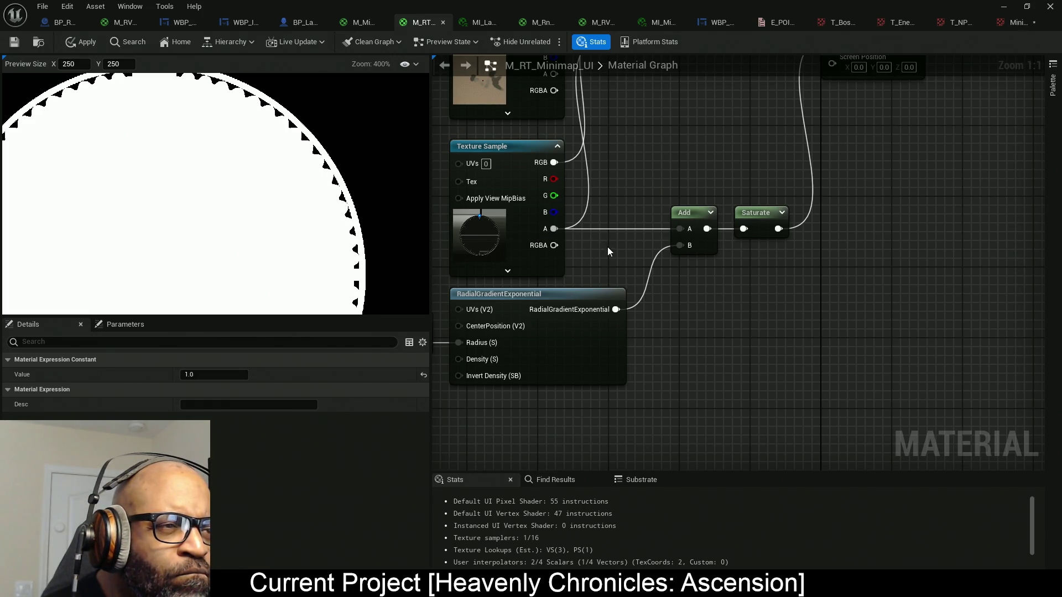
# - Route the RadialGradientExponential output straight into Saturate, replacing the Add input
pyautogui.moveTo(664, 242); pyautogui.dragTo(596, 239)
pyautogui.click(679, 231)
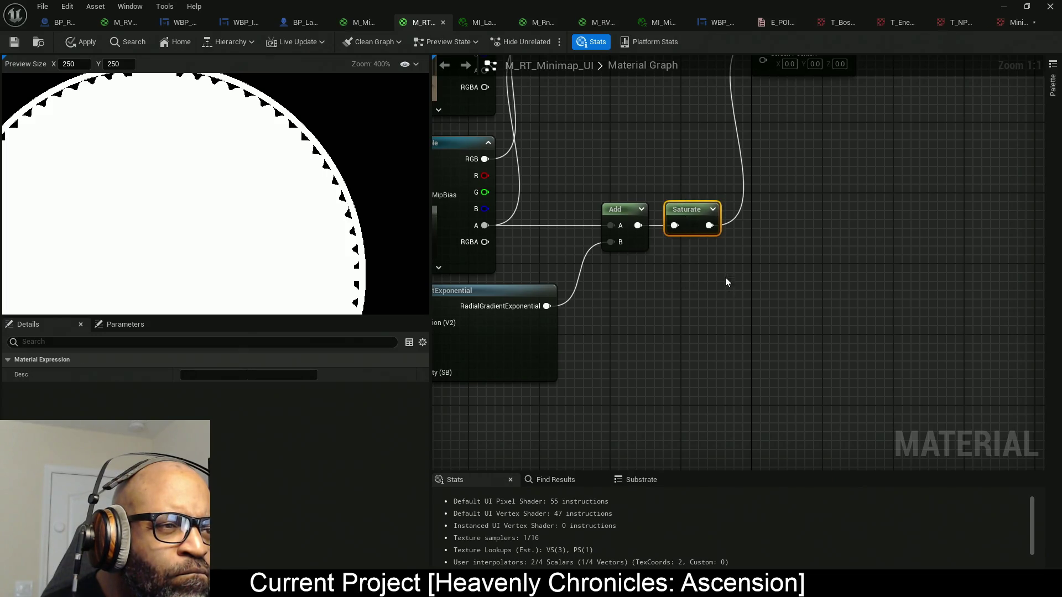
pyautogui.moveTo(679, 232); pyautogui.dragTo(546, 306)
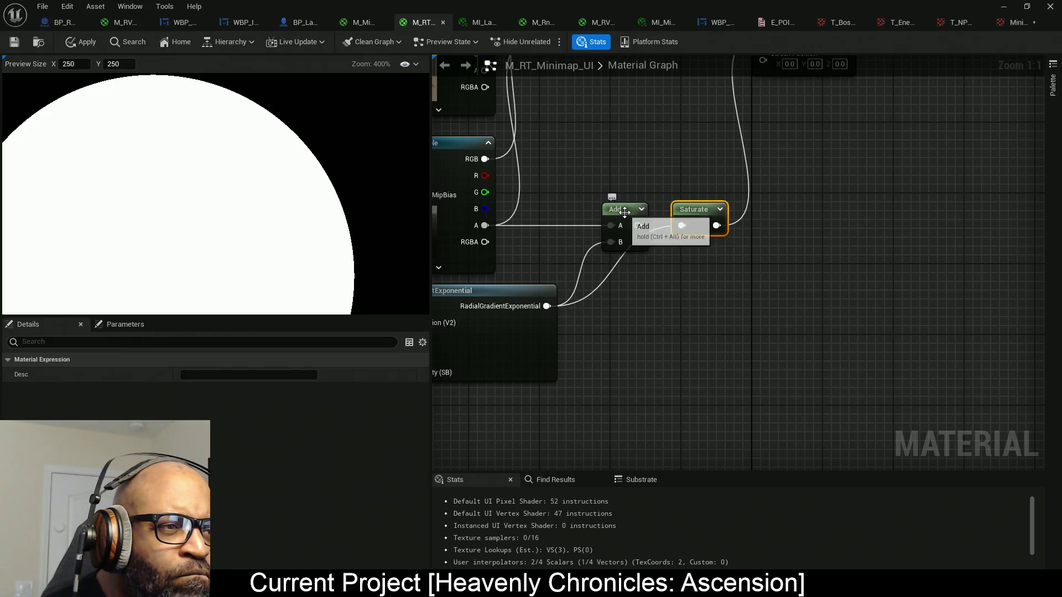
pyautogui.moveTo(639, 230); pyautogui.dragTo(679, 232)
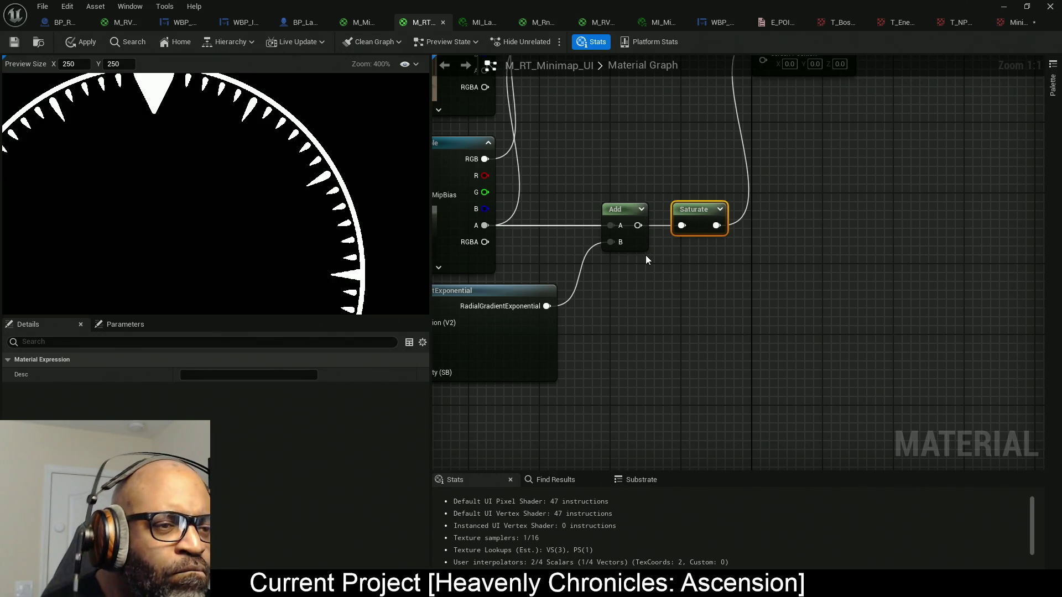
pyautogui.moveTo(681, 225); pyautogui.dragTo(546, 306)
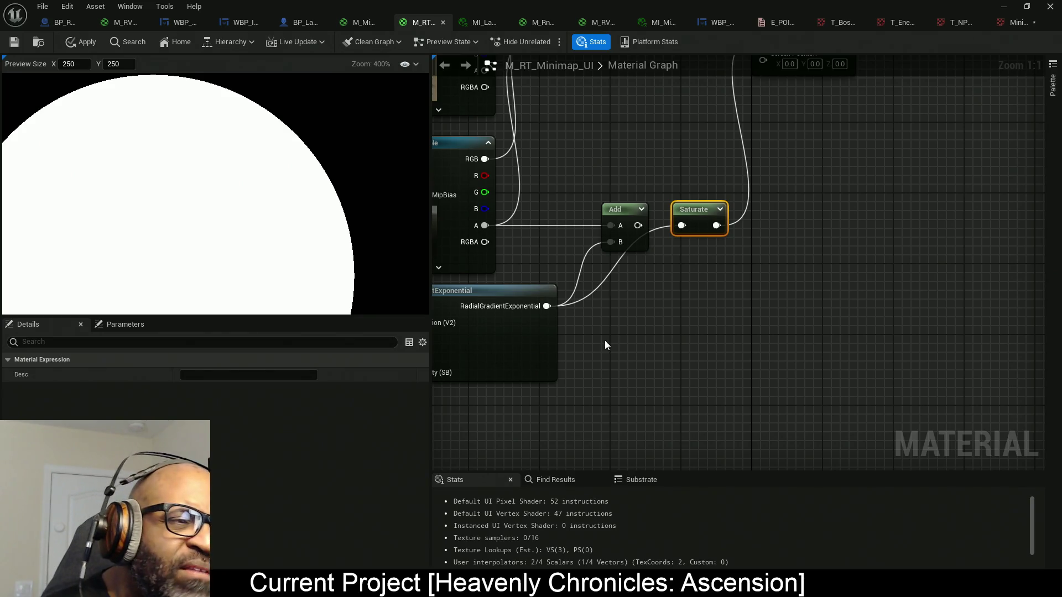
pyautogui.moveTo(623, 215)
pyautogui.mouseDown()
pyautogui.moveTo(701, 215)
pyautogui.moveTo(595, 203)
pyautogui.mouseUp()
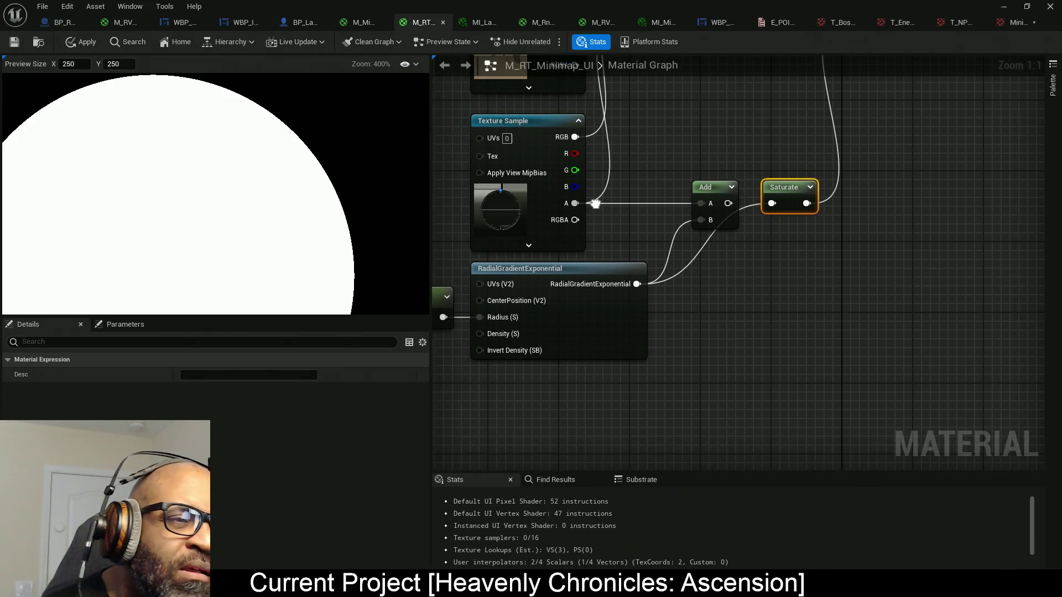
pyautogui.moveTo(698, 363)
pyautogui.mouseDown()
pyautogui.moveTo(728, 356)
pyautogui.moveTo(615, 309)
pyautogui.mouseUp()
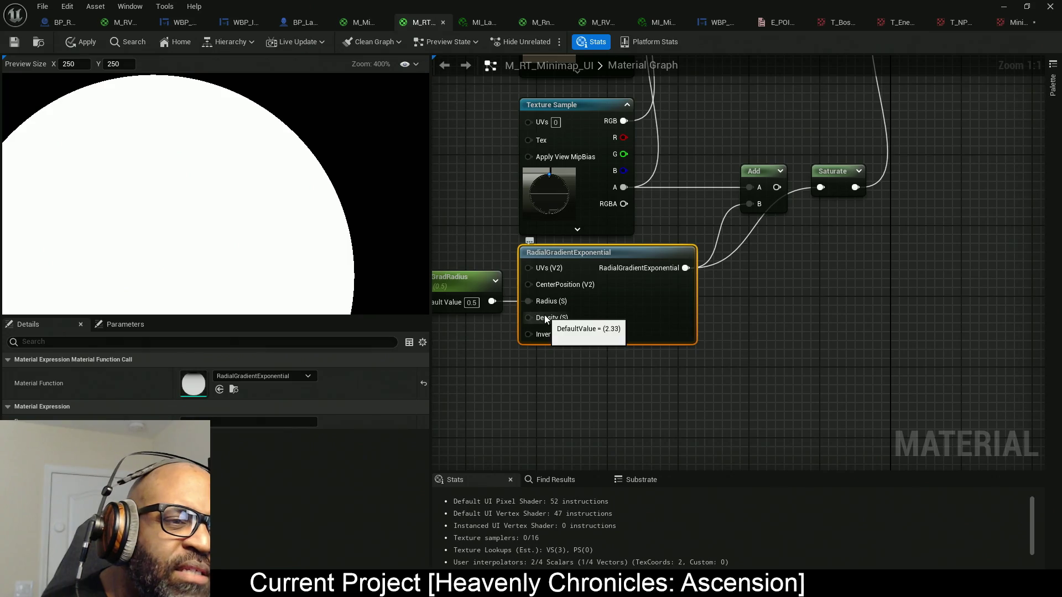
# - Give the gradient's Density a Constant of 1 and reconnect Add into Saturate
pyautogui.moveTo(789, 230)
pyautogui.mouseDown()
pyautogui.moveTo(741, 277)
pyautogui.moveTo(599, 326)
pyautogui.mouseUp()
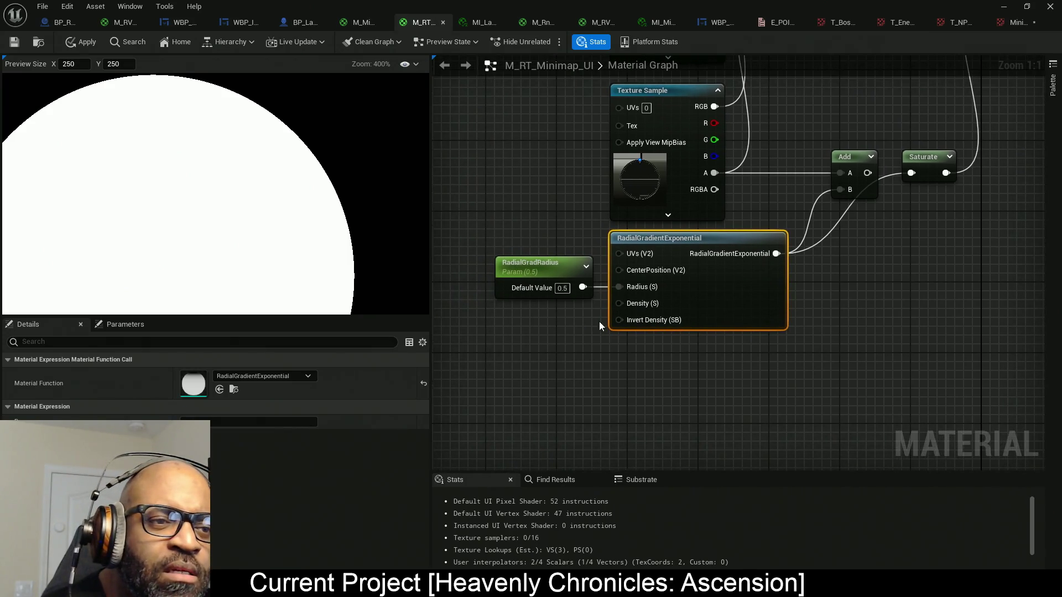
pyautogui.click(520, 323)
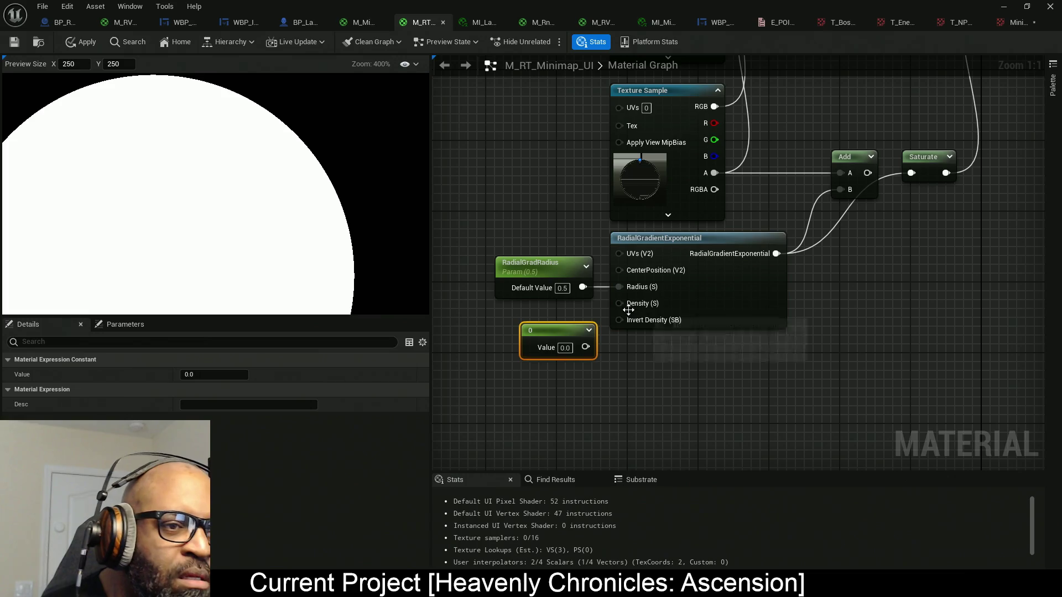
pyautogui.moveTo(619, 303)
pyautogui.mouseDown()
pyautogui.moveTo(590, 356)
pyautogui.moveTo(544, 324)
pyautogui.mouseUp()
pyautogui.click(556, 334)
pyautogui.write('1')
pyautogui.press('Return')
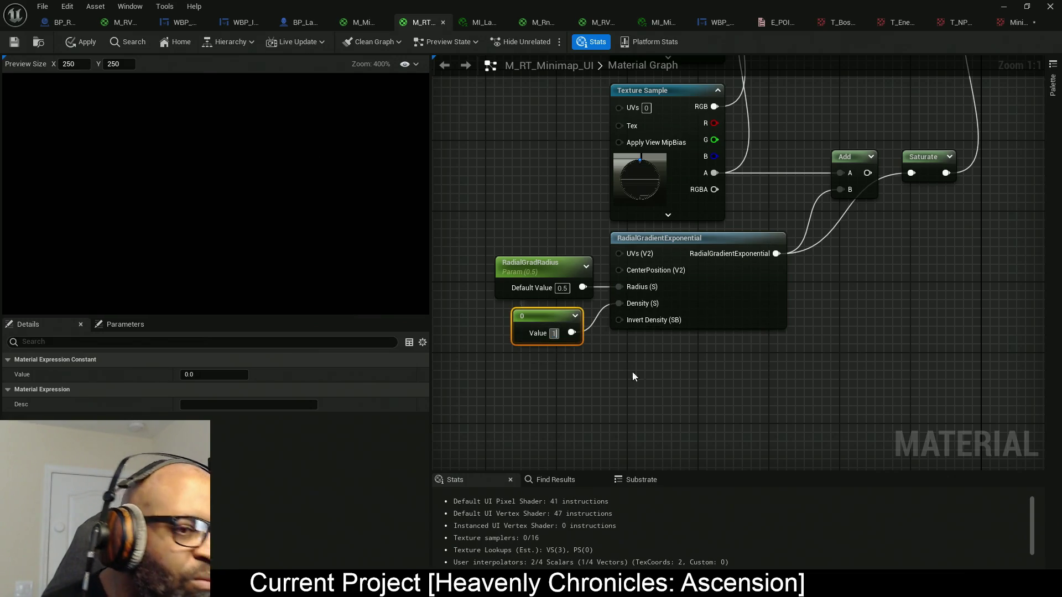
pyautogui.click(604, 373)
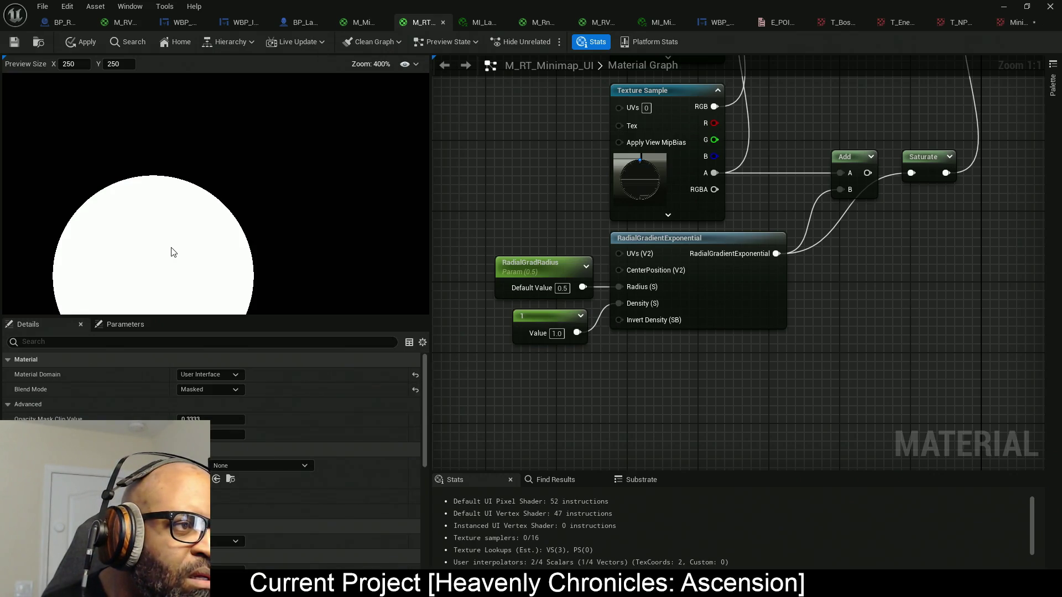
pyautogui.moveTo(718, 331); pyautogui.dragTo(599, 376)
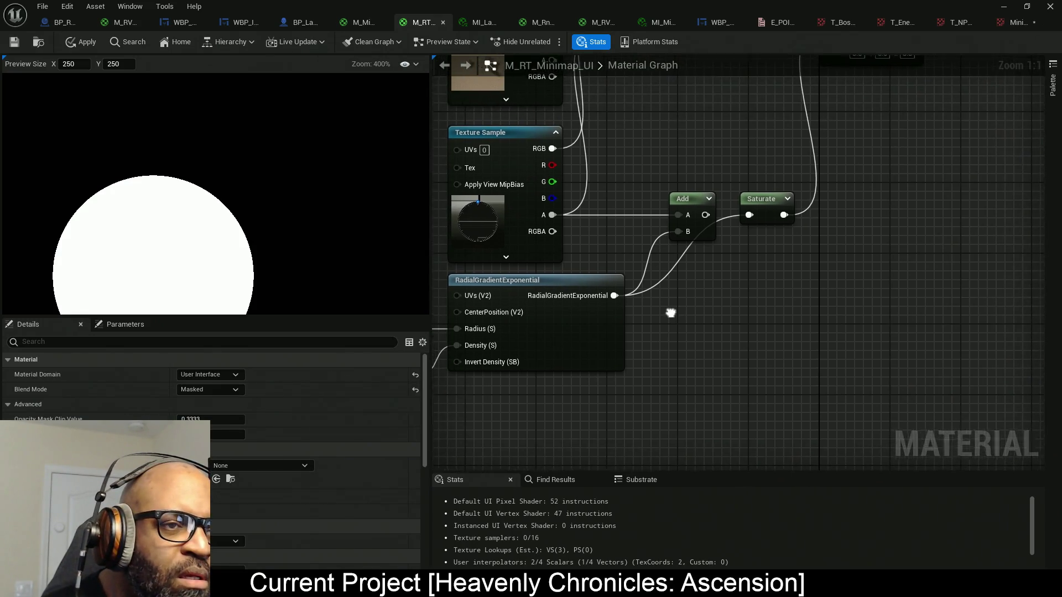
pyautogui.moveTo(711, 221)
pyautogui.mouseDown()
pyautogui.moveTo(769, 224)
pyautogui.moveTo(759, 222)
pyautogui.mouseUp()
# - Raise the RadialGradRadius default to 1.04, passing through 1.03
pyautogui.moveTo(532, 352); pyautogui.dragTo(712, 375)
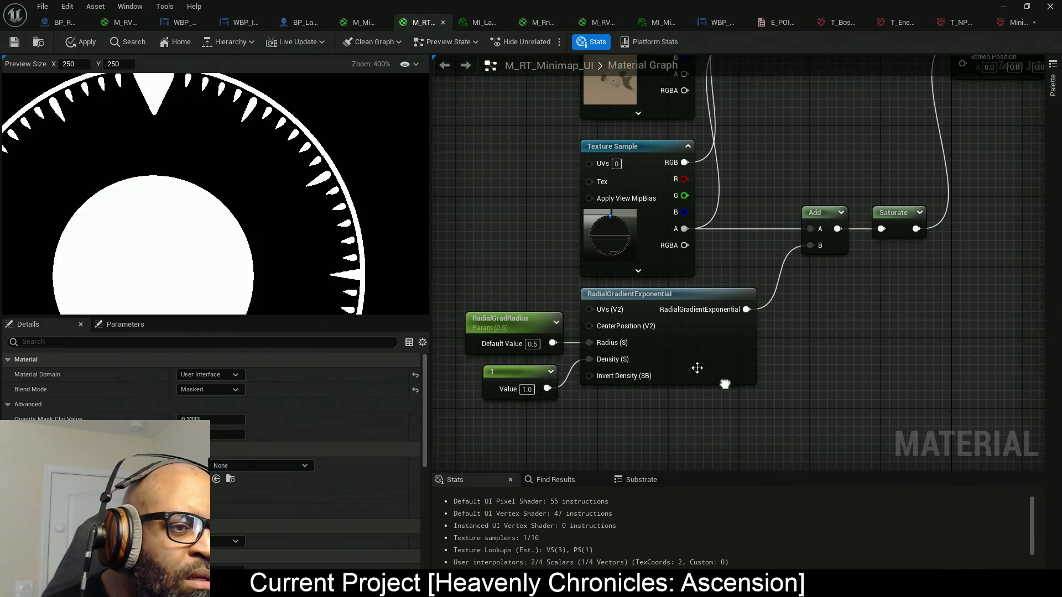
pyautogui.click(520, 318)
pyautogui.moveTo(214, 404)
pyautogui.mouseDown()
pyautogui.moveTo(274, 418)
pyautogui.moveTo(246, 403)
pyautogui.mouseUp()
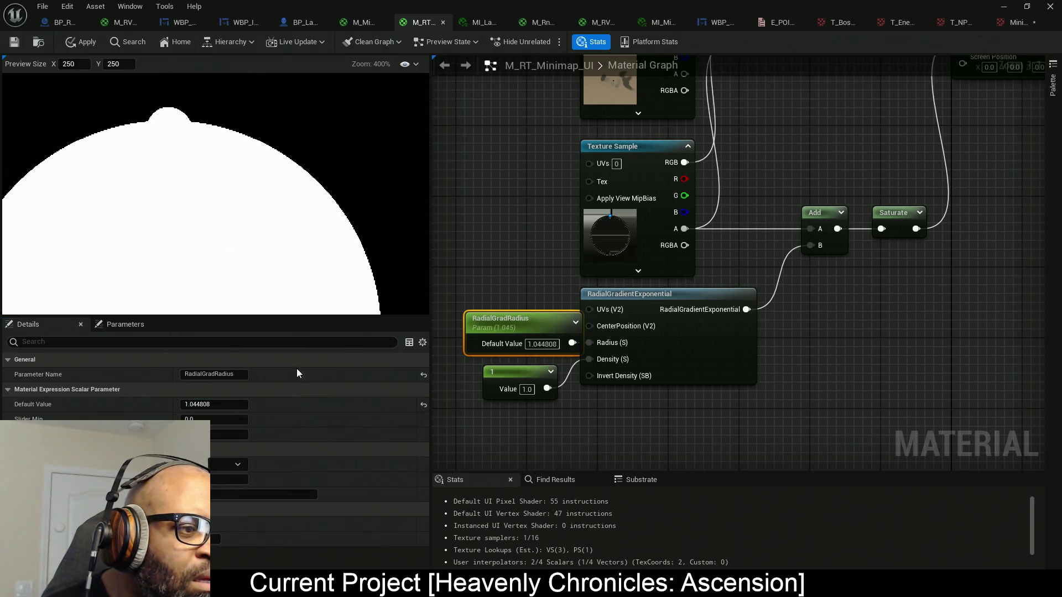
pyautogui.moveTo(246, 404); pyautogui.dragTo(227, 405)
pyautogui.click(226, 406)
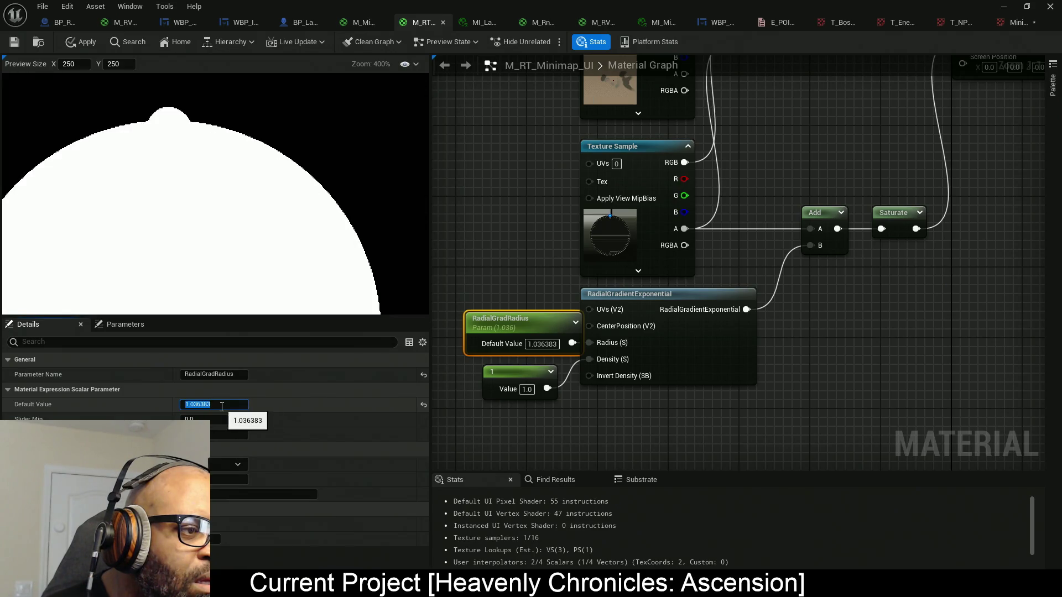
pyautogui.write('1.03')
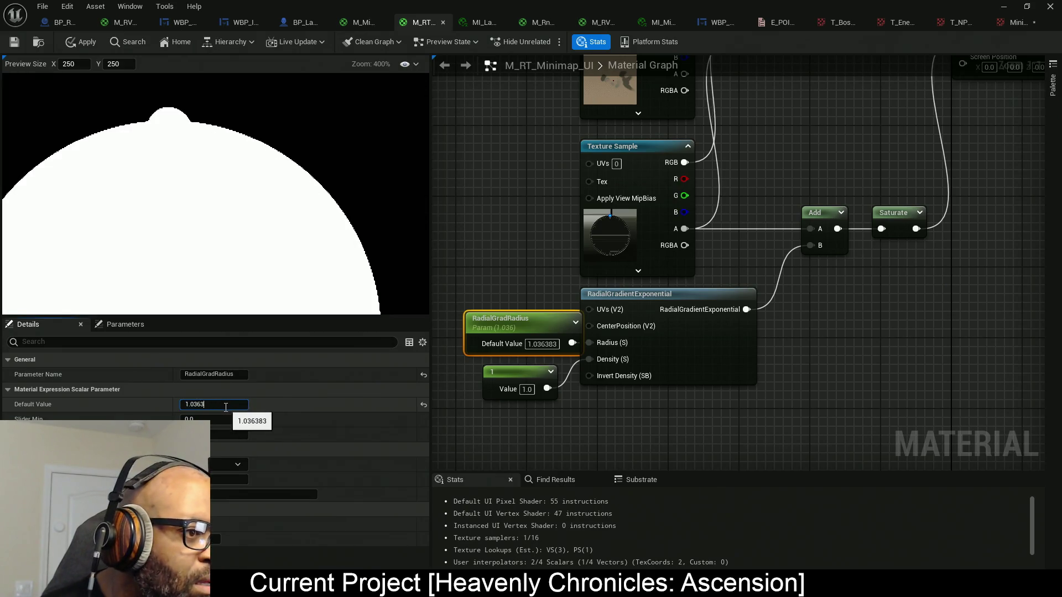
pyautogui.press('Return')
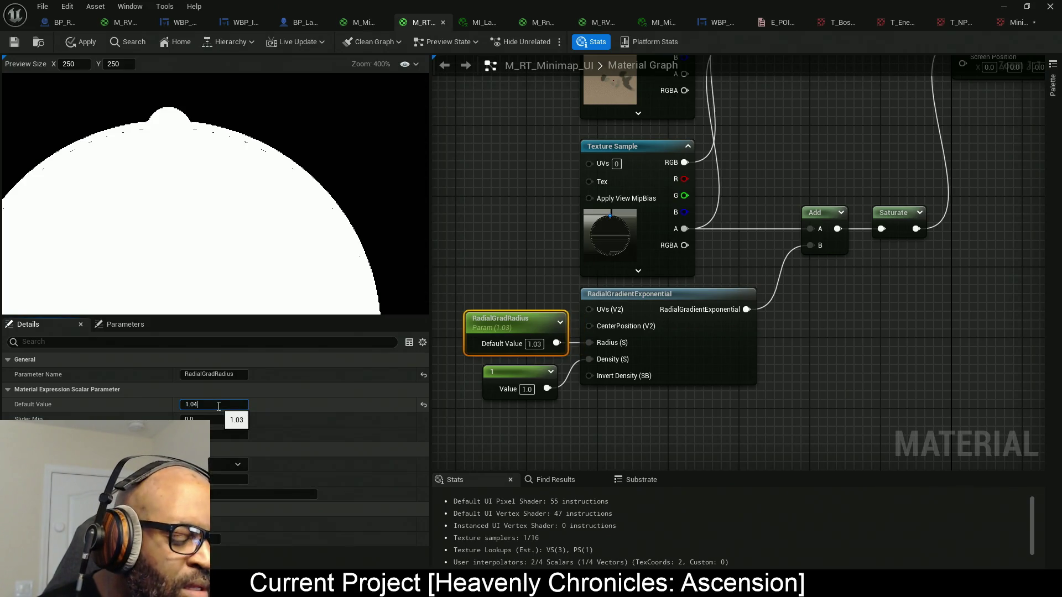
pyautogui.press('Return')
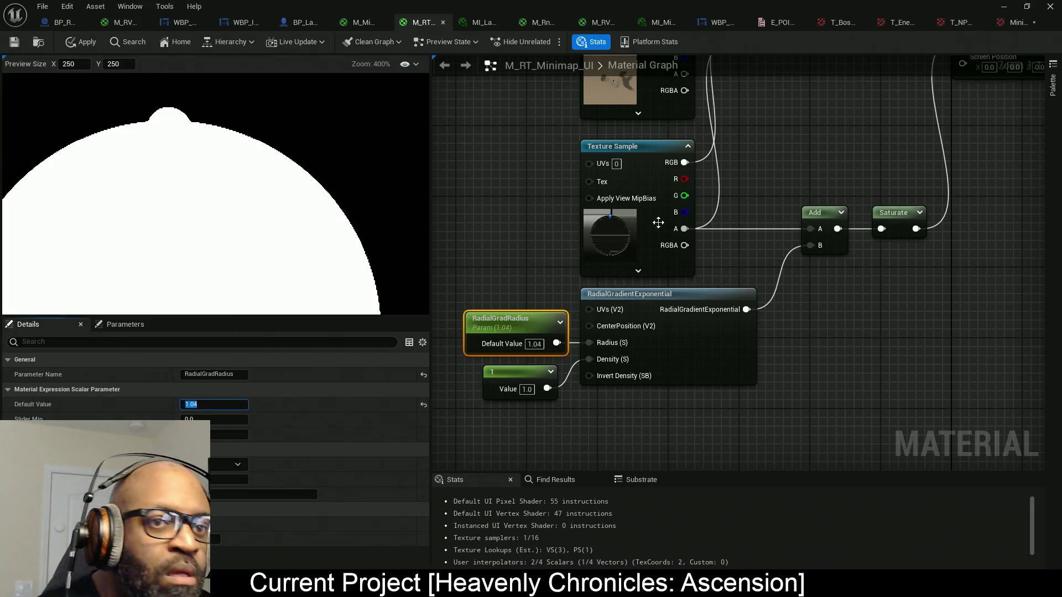
pyautogui.press('Home')
# - Restore the Lerp into Final Color after briefly testing the frame's colour there, moving the constant aside
pyautogui.moveTo(639, 146); pyautogui.dragTo(827, 148)
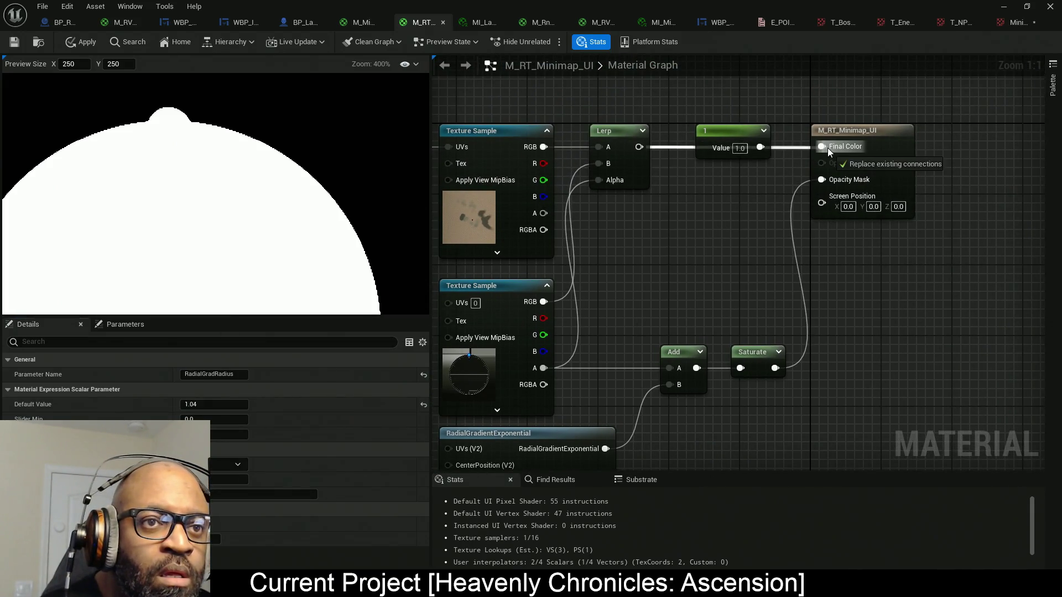
pyautogui.moveTo(744, 146); pyautogui.dragTo(735, 111)
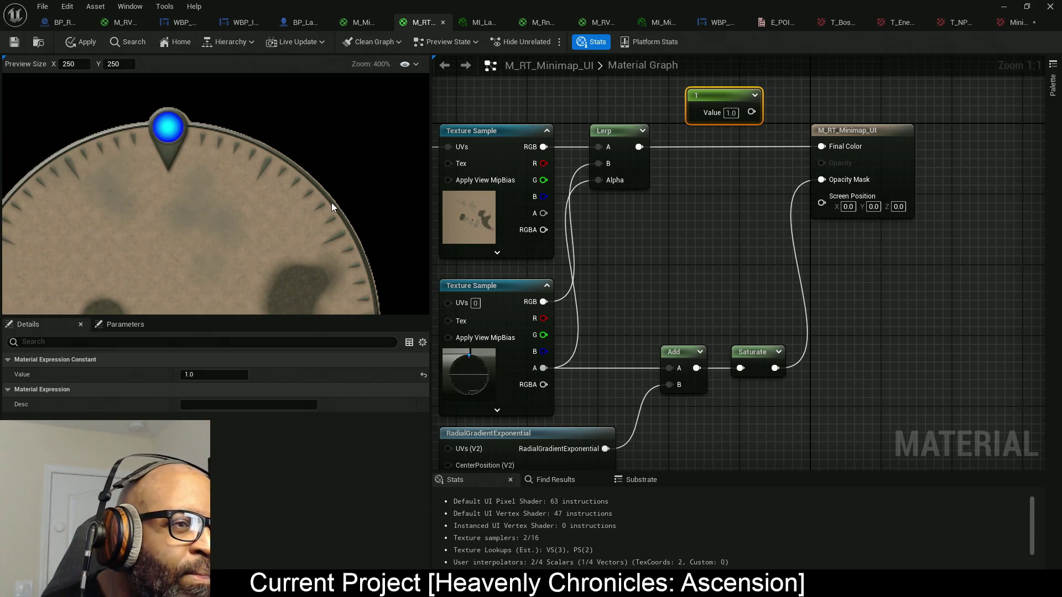
pyautogui.moveTo(350, 272)
pyautogui.mouseDown()
pyautogui.moveTo(370, 204)
pyautogui.moveTo(348, 94)
pyautogui.mouseUp()
pyautogui.moveTo(328, 234)
pyautogui.mouseDown()
pyautogui.moveTo(371, 139)
pyautogui.moveTo(352, 170)
pyautogui.mouseUp()
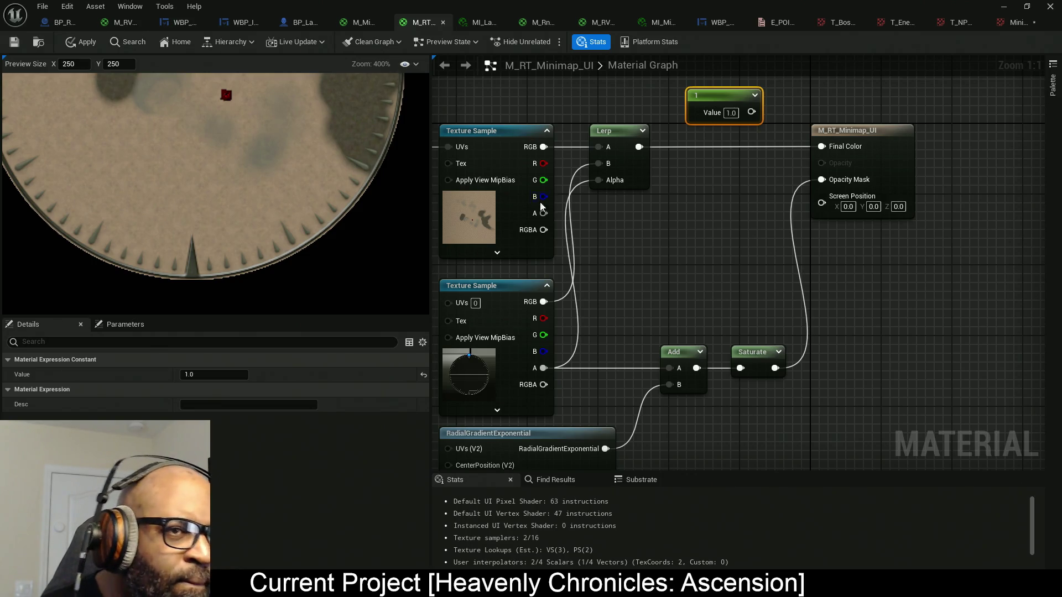
pyautogui.moveTo(543, 302)
pyautogui.mouseDown()
pyautogui.moveTo(797, 171)
pyautogui.moveTo(821, 147)
pyautogui.mouseUp()
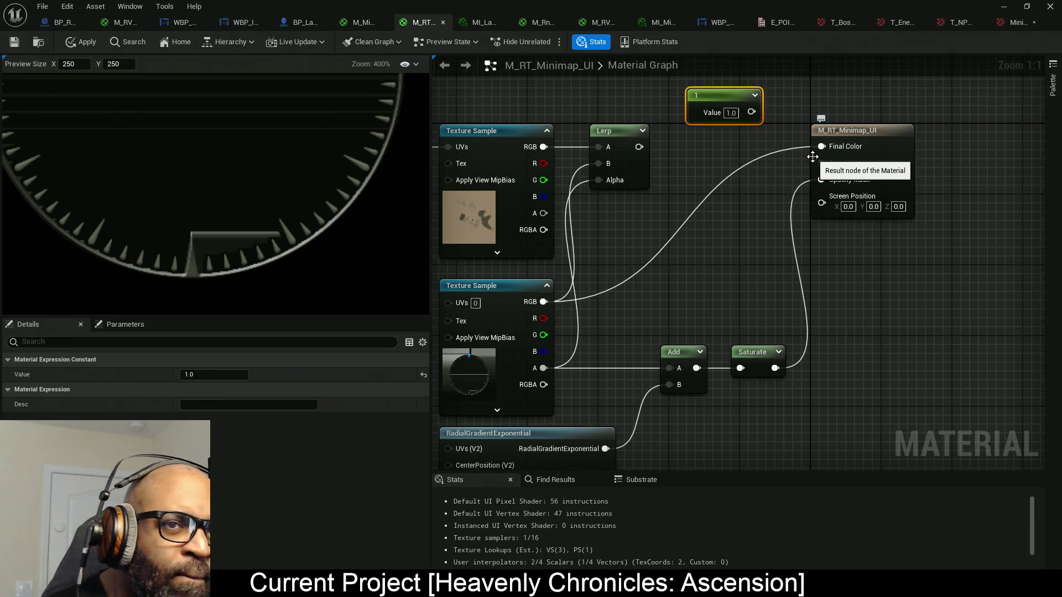
pyautogui.moveTo(821, 146); pyautogui.dragTo(639, 146)
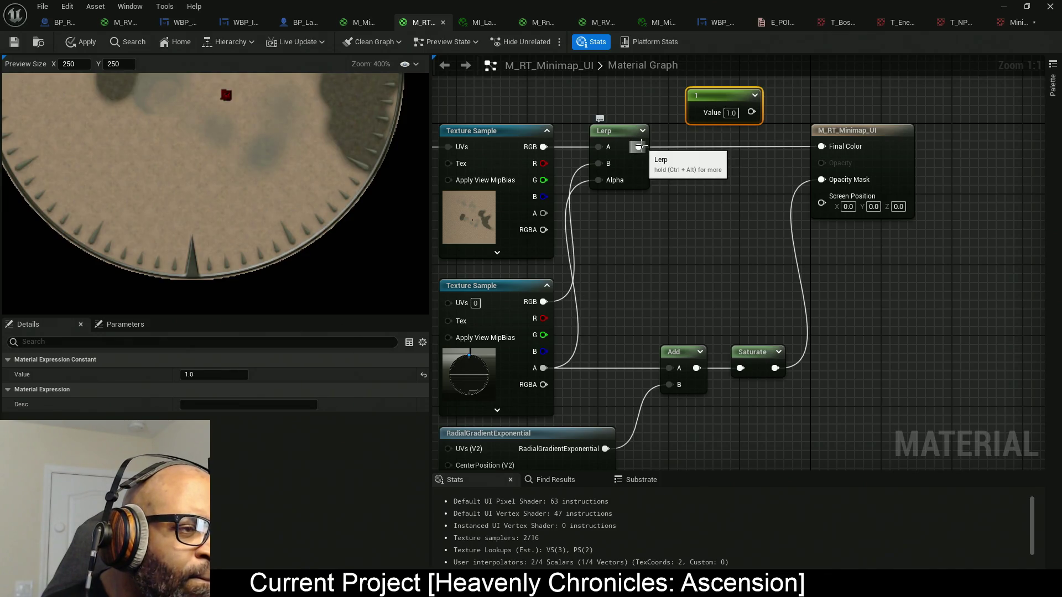
pyautogui.moveTo(611, 365)
pyautogui.mouseDown()
pyautogui.moveTo(623, 280)
pyautogui.moveTo(672, 295)
pyautogui.mouseUp()
# - Set RadialGradRadius to 1.025 and apply it to the material
pyautogui.click(520, 298)
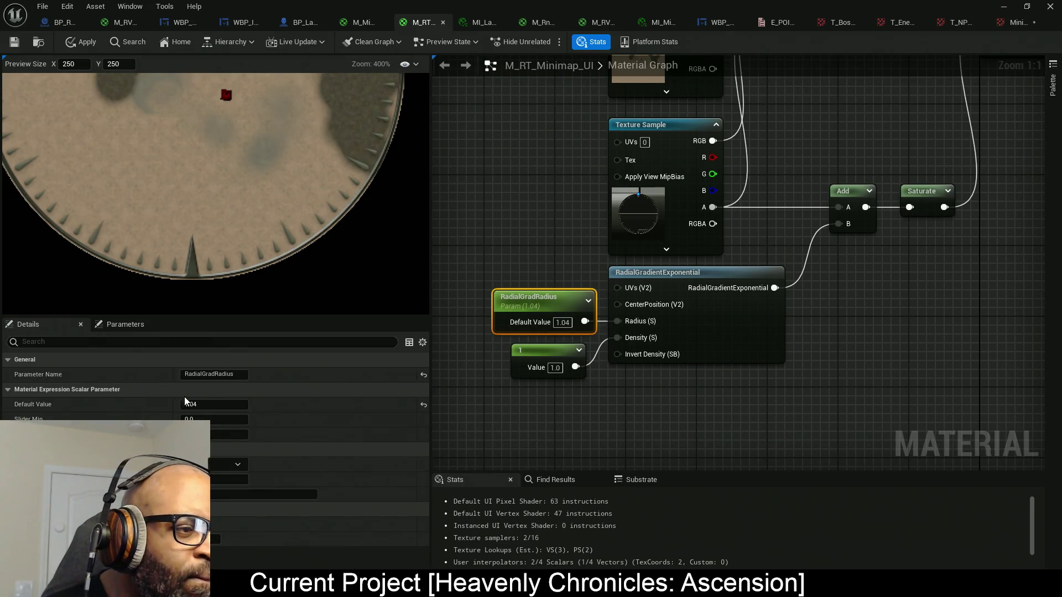
pyautogui.click(205, 405)
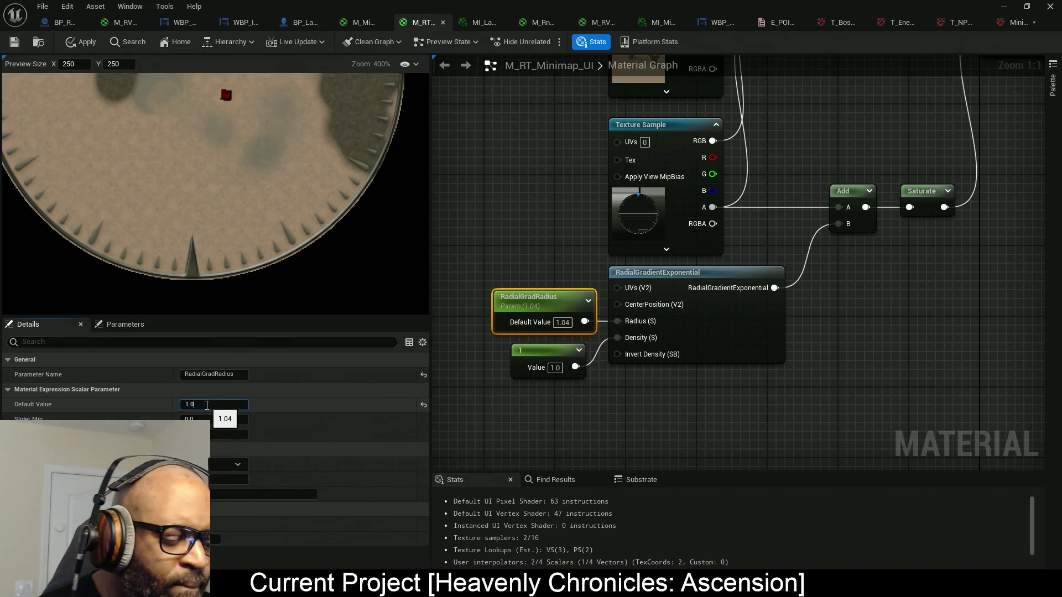
pyautogui.write('3')
pyautogui.press('Return')
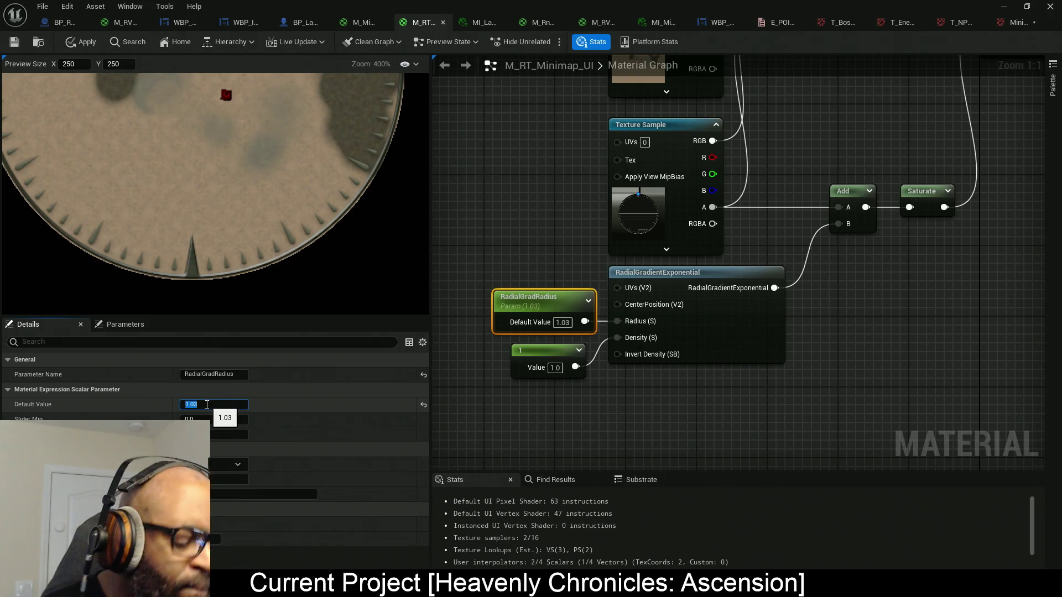
pyautogui.write('2')
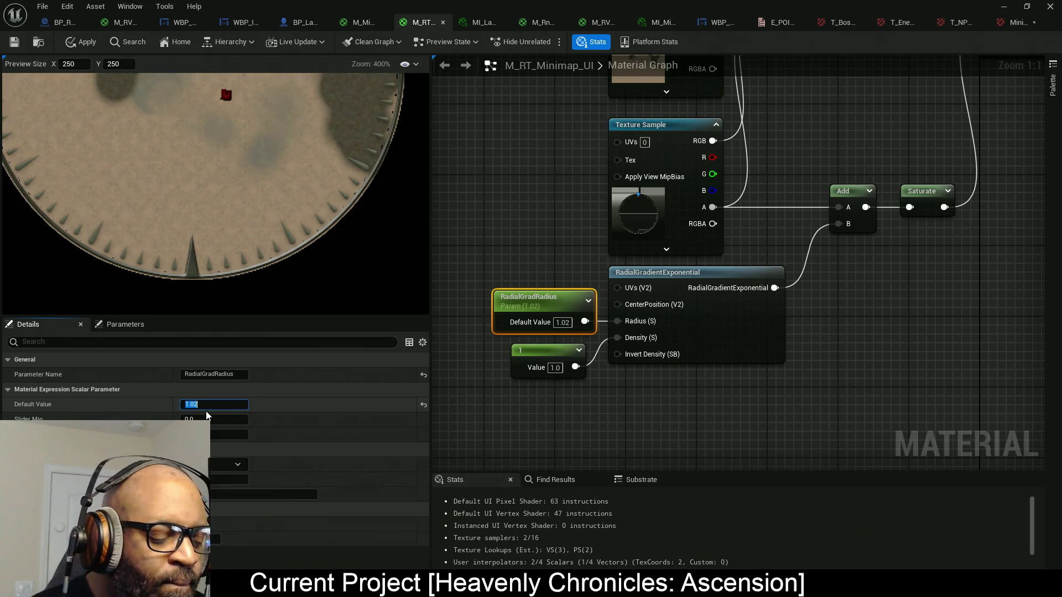
pyautogui.write('5')
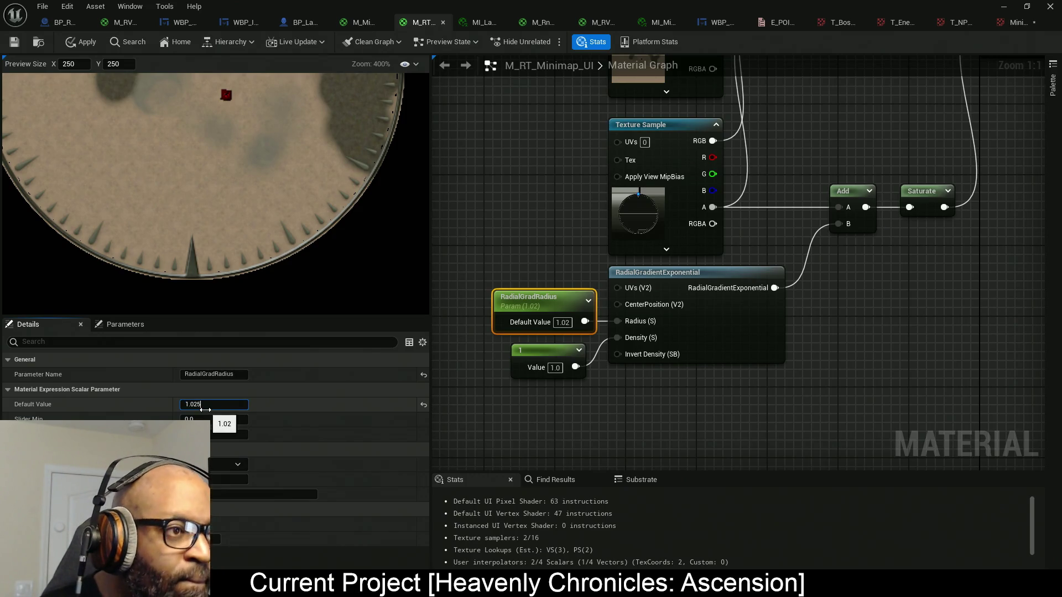
pyautogui.press('Return')
pyautogui.moveTo(289, 199)
pyautogui.mouseDown()
pyautogui.moveTo(312, 306)
pyautogui.moveTo(291, 351)
pyautogui.mouseUp()
pyautogui.click(83, 42)
pyautogui.moveTo(355, 221); pyautogui.dragTo(354, 269)
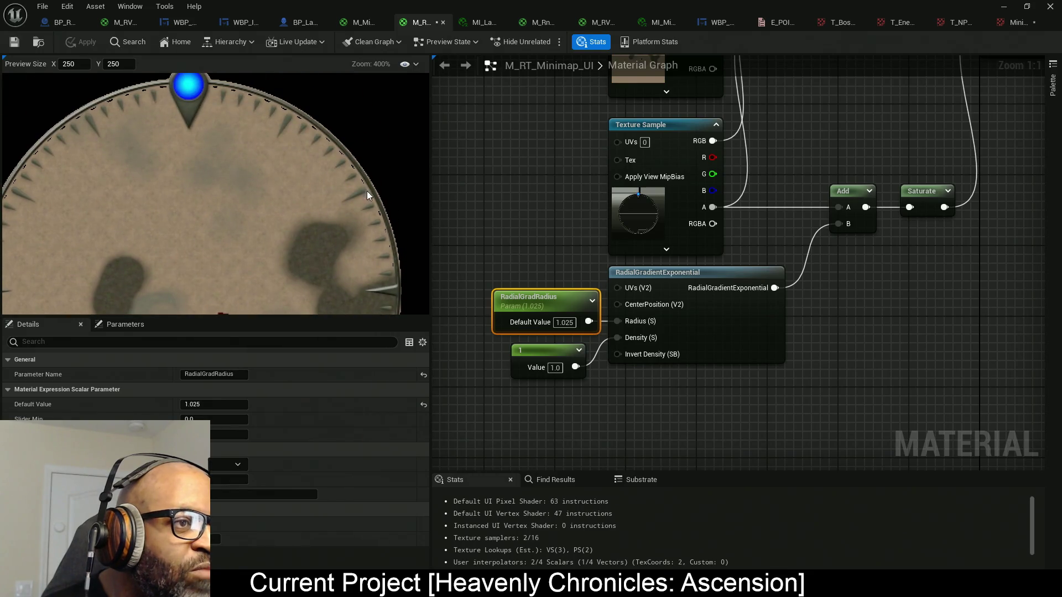
# - Step the radius through 1.028 and 1.03, then apply 1.04
pyautogui.click(208, 406)
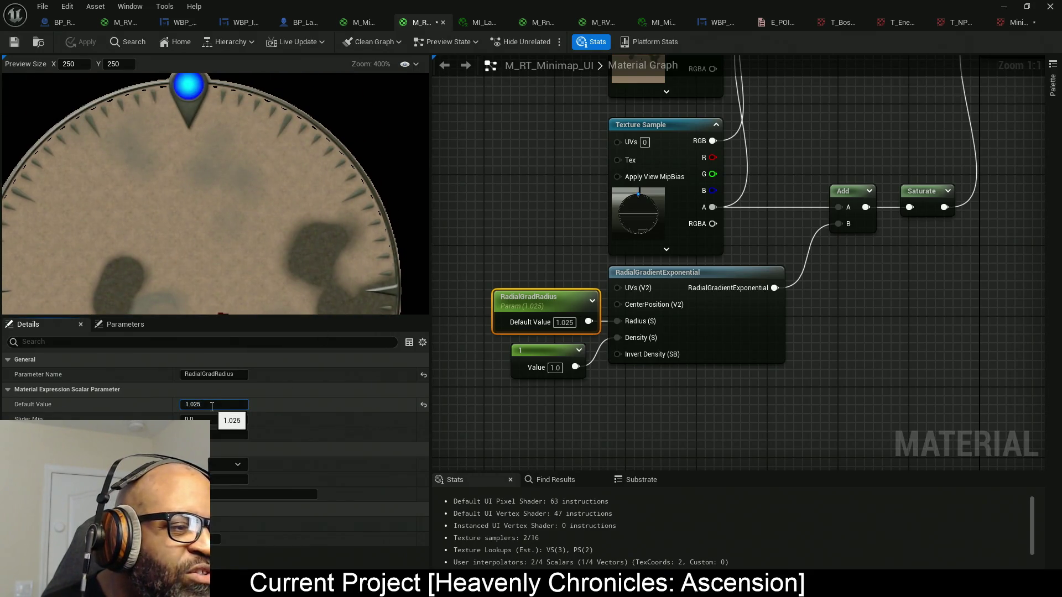
pyautogui.press('BackSpace')
pyautogui.write('8')
pyautogui.press('Return')
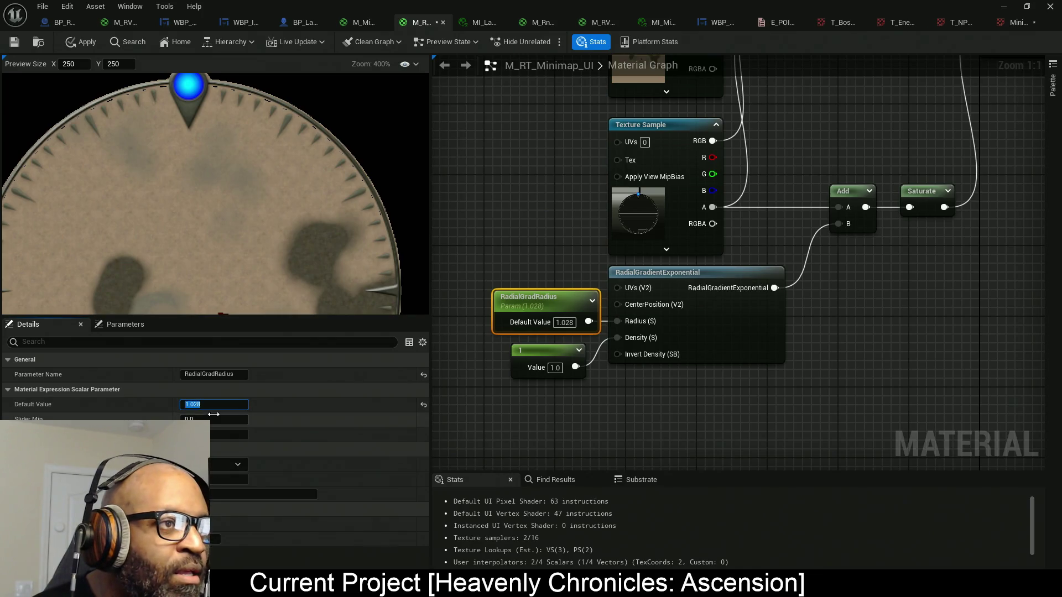
pyautogui.write('1.0')
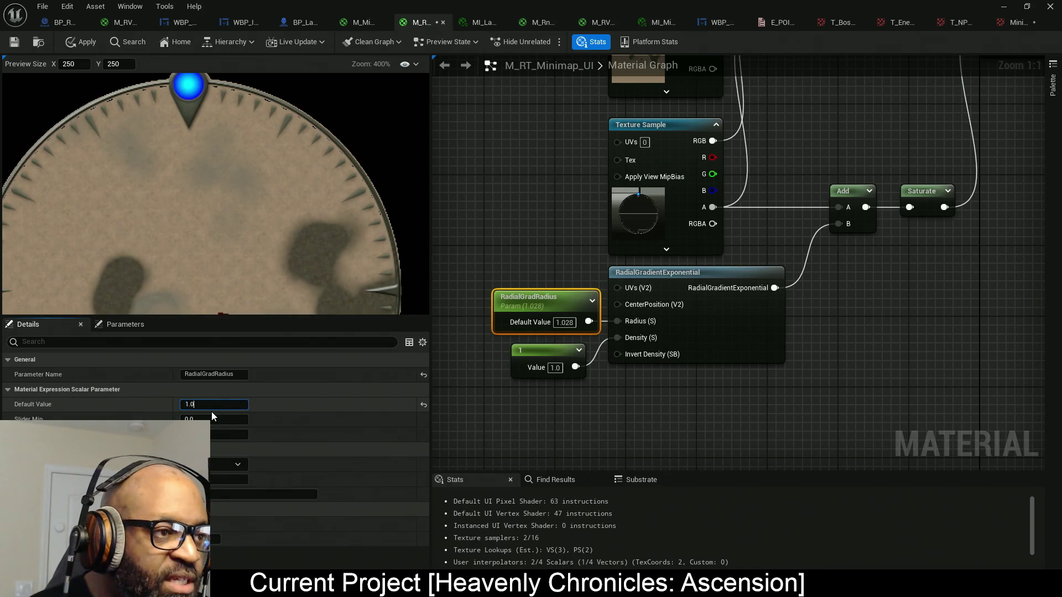
pyautogui.write('3')
pyautogui.press('Return')
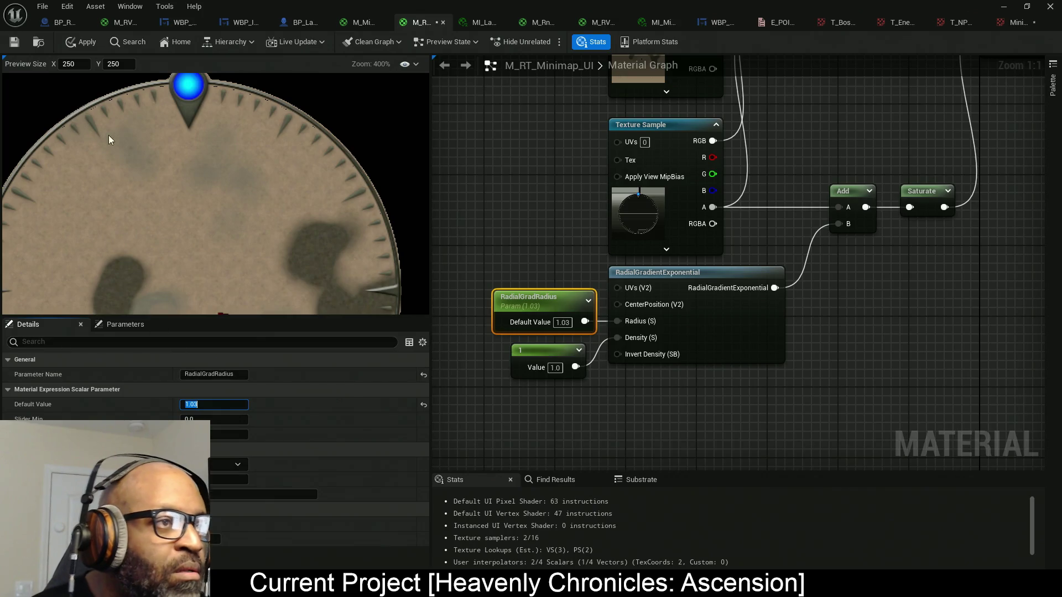
pyautogui.write('1.04')
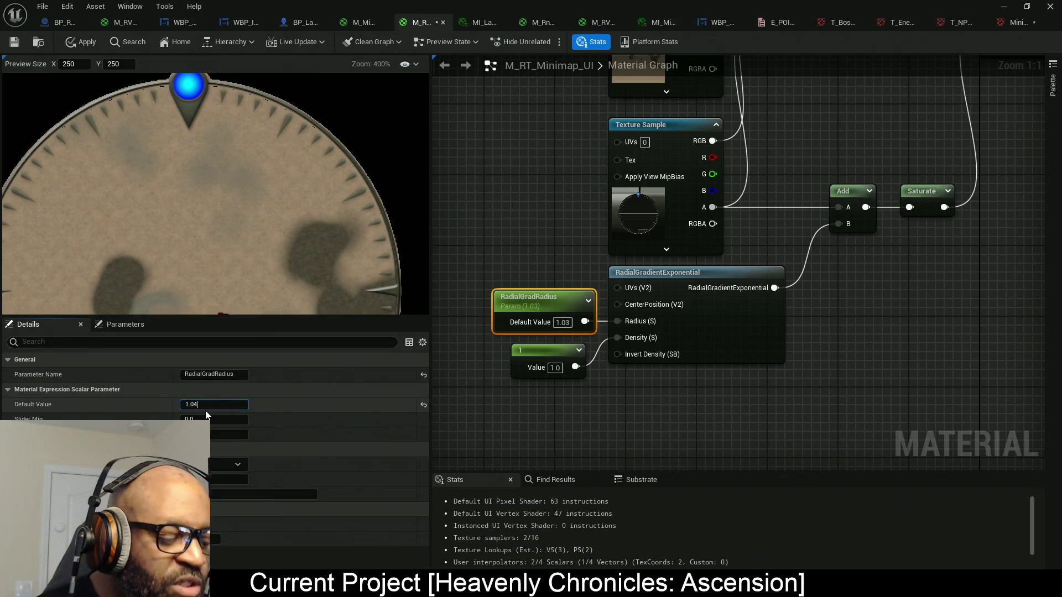
pyautogui.press('Return')
pyautogui.click(83, 41)
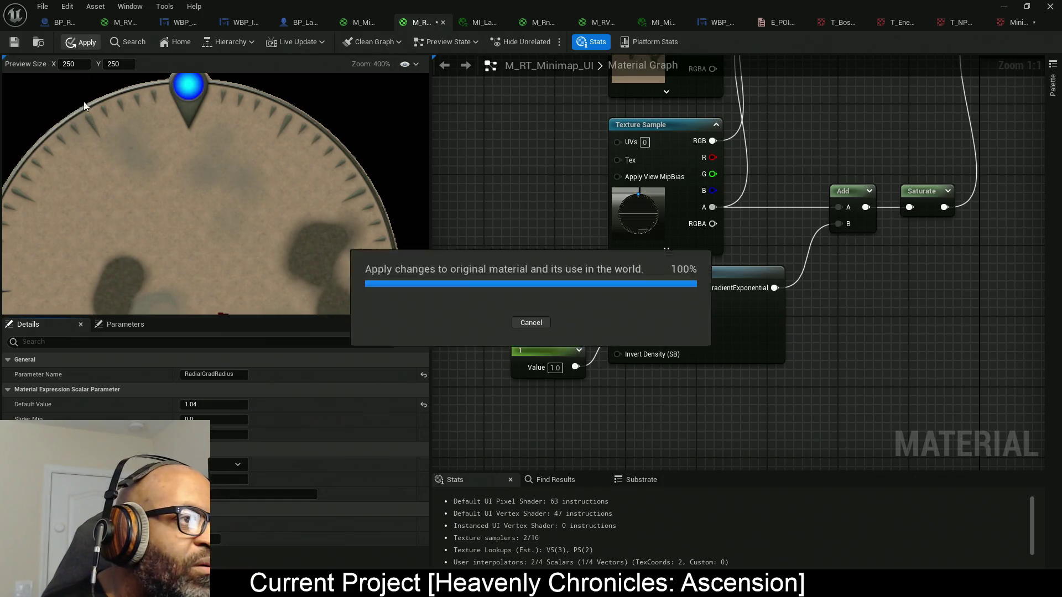
# - Save the minimap material with Ctrl+S and switch to the level editor
pyautogui.hotkey('ctrl', 's')
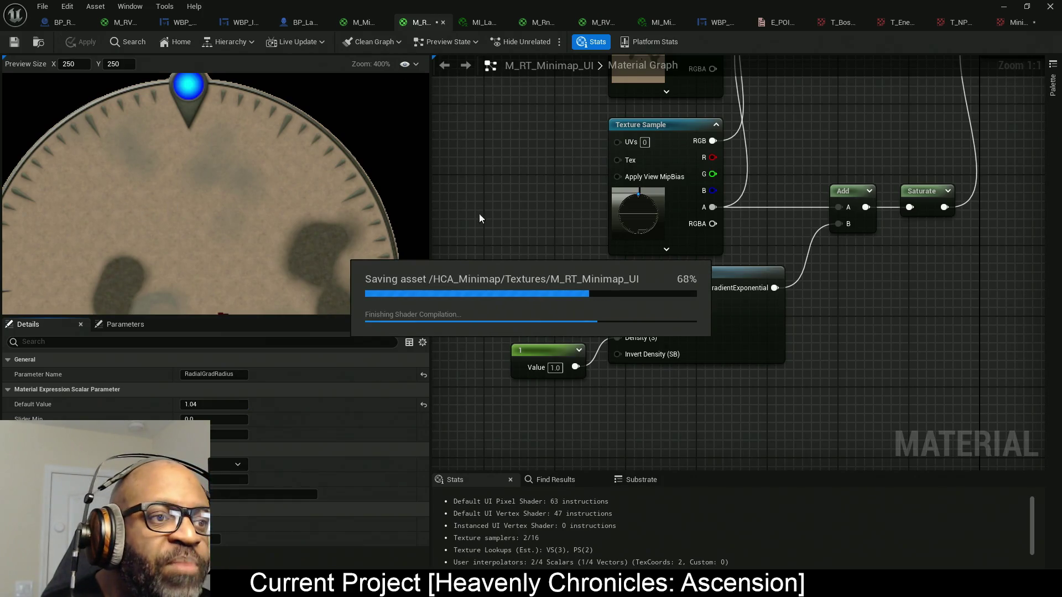
pyautogui.hotkey('alt', 'Tab')
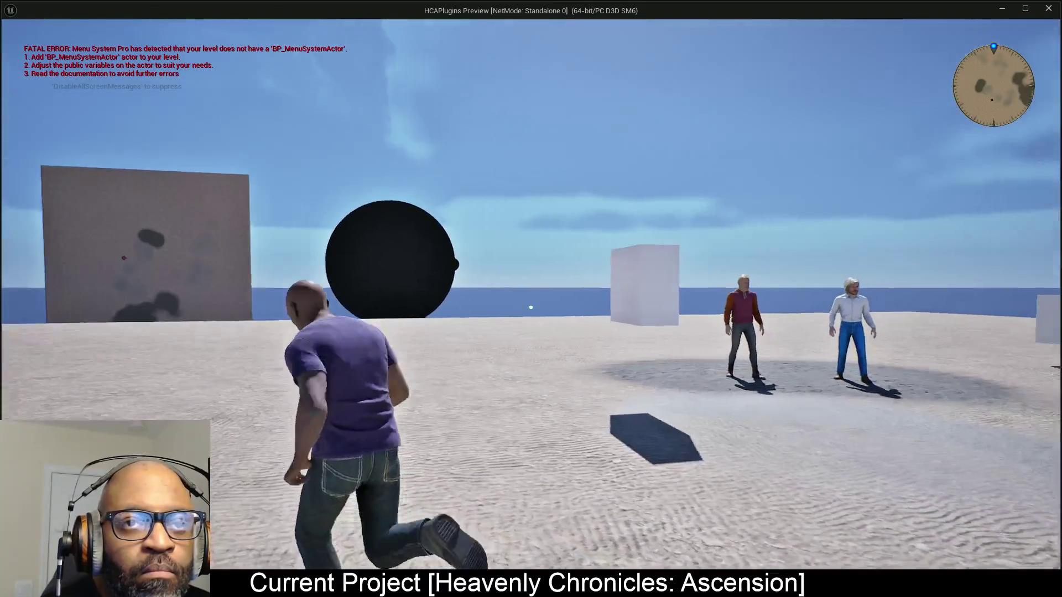
# - Run and jump the character over to the two NPCs while watching the minimap, then end the play test
pyautogui.press('w')
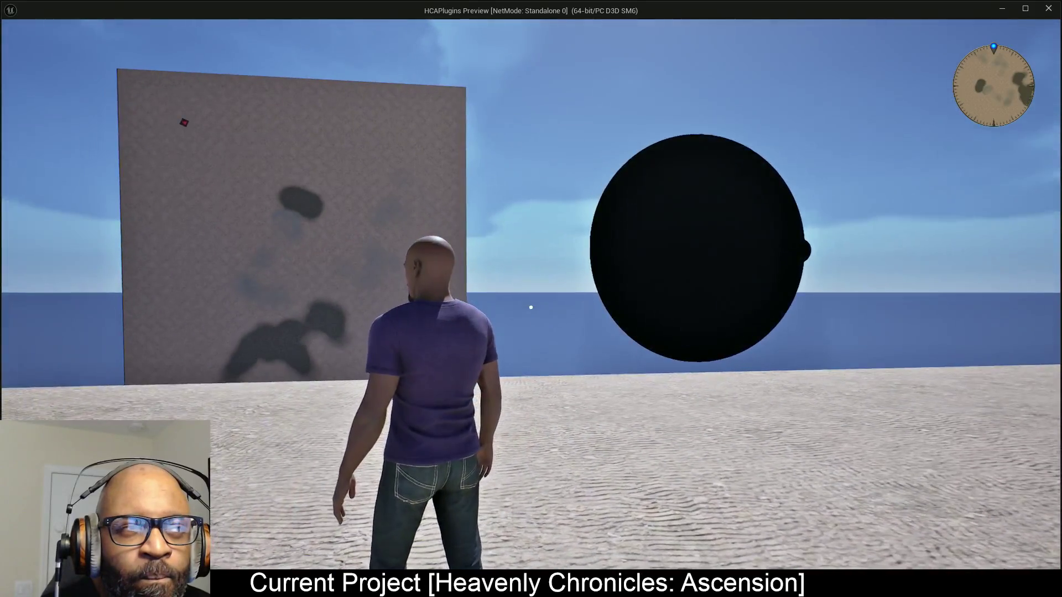
pyautogui.press('w')
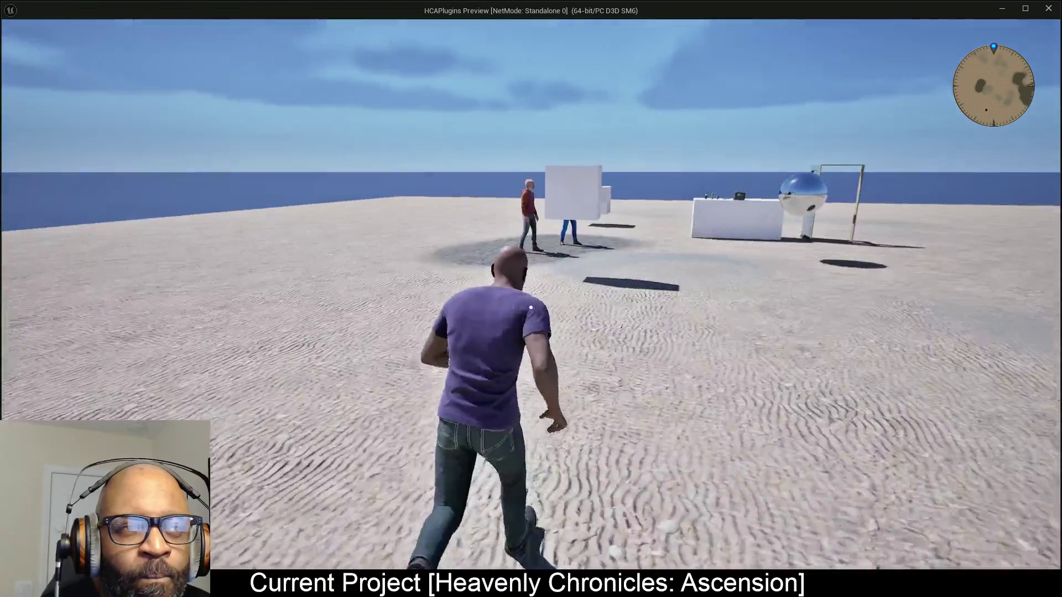
pyautogui.press('space')
pyautogui.press('w')
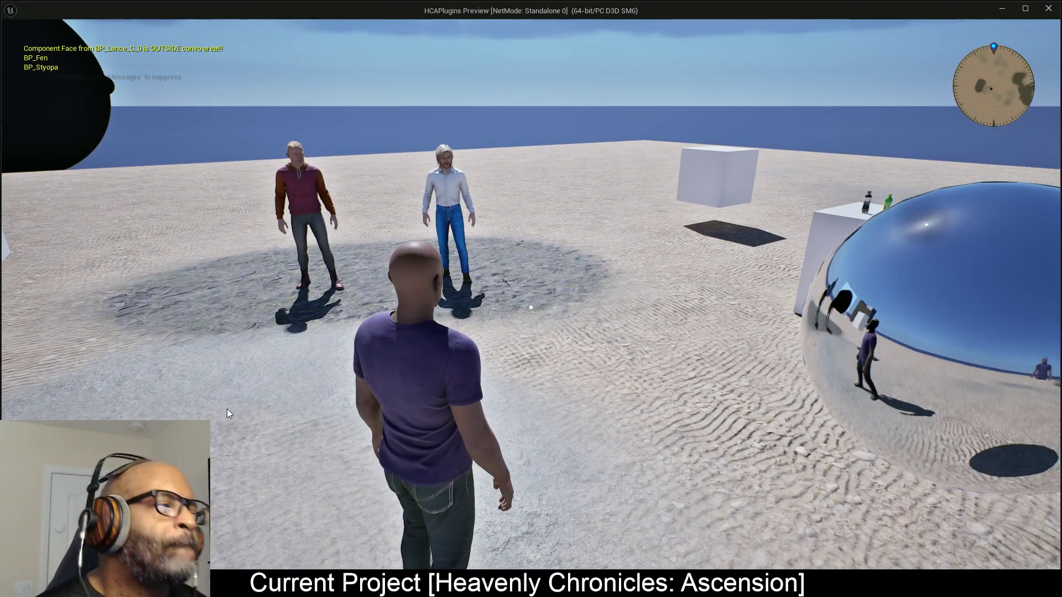
pyautogui.press('Escape')
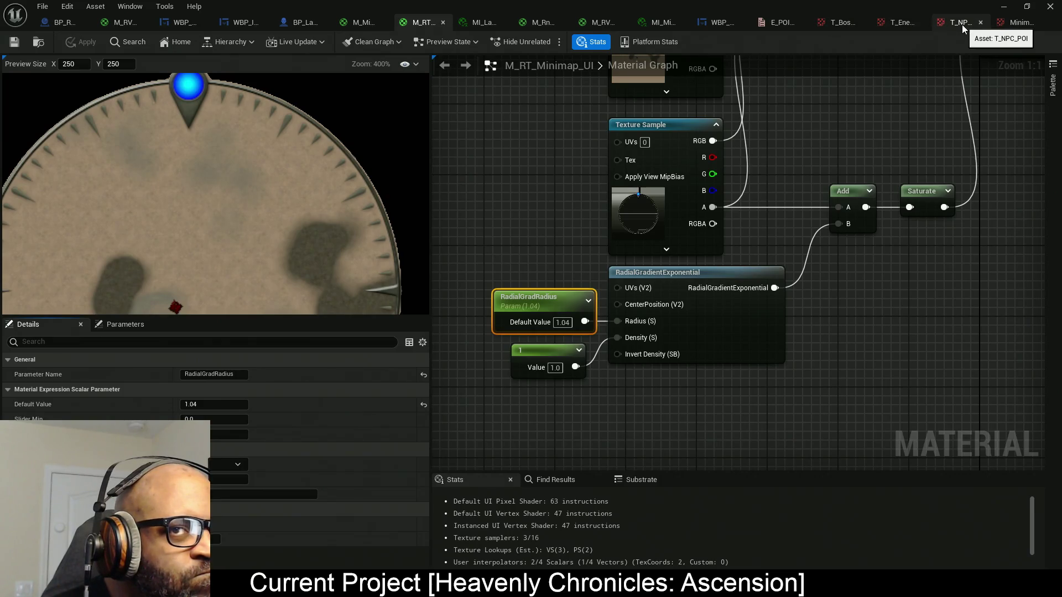
# - Close the Minimap compass frame texture and float the T_NPC_POI texture editor as a smaller window
pyautogui.click(1008, 25)
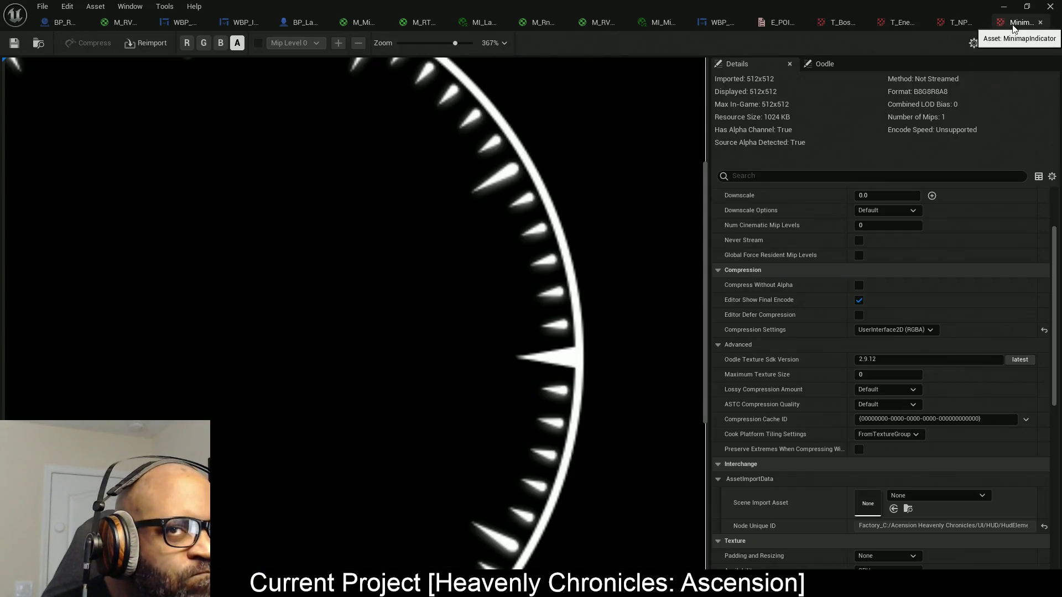
pyautogui.click(1040, 22)
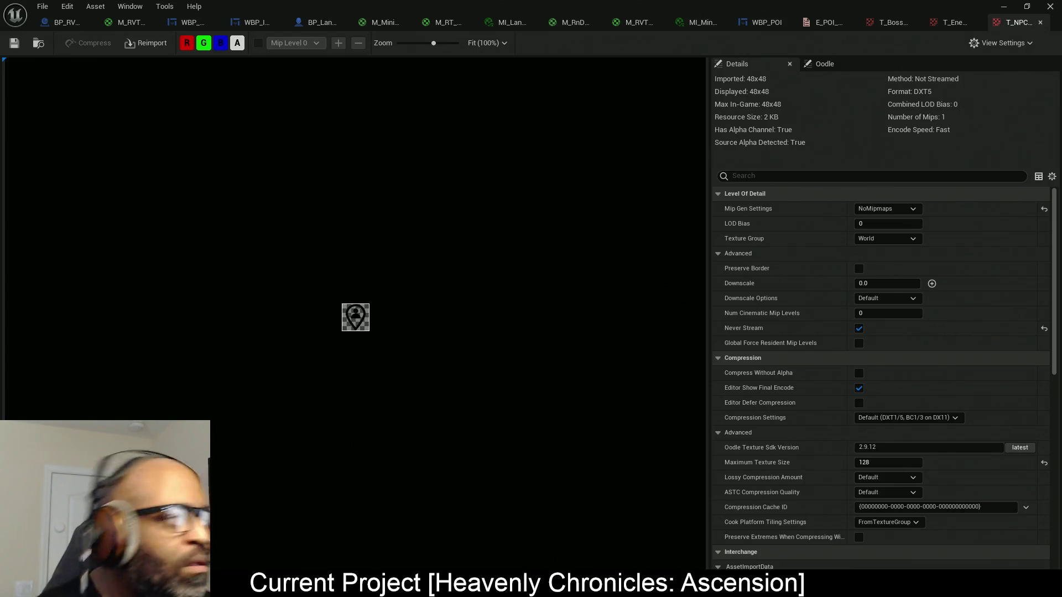
pyautogui.moveTo(673, 4)
pyautogui.mouseDown()
pyautogui.moveTo(656, 65)
pyautogui.moveTo(590, 129)
pyautogui.moveTo(685, 87)
pyautogui.mouseUp()
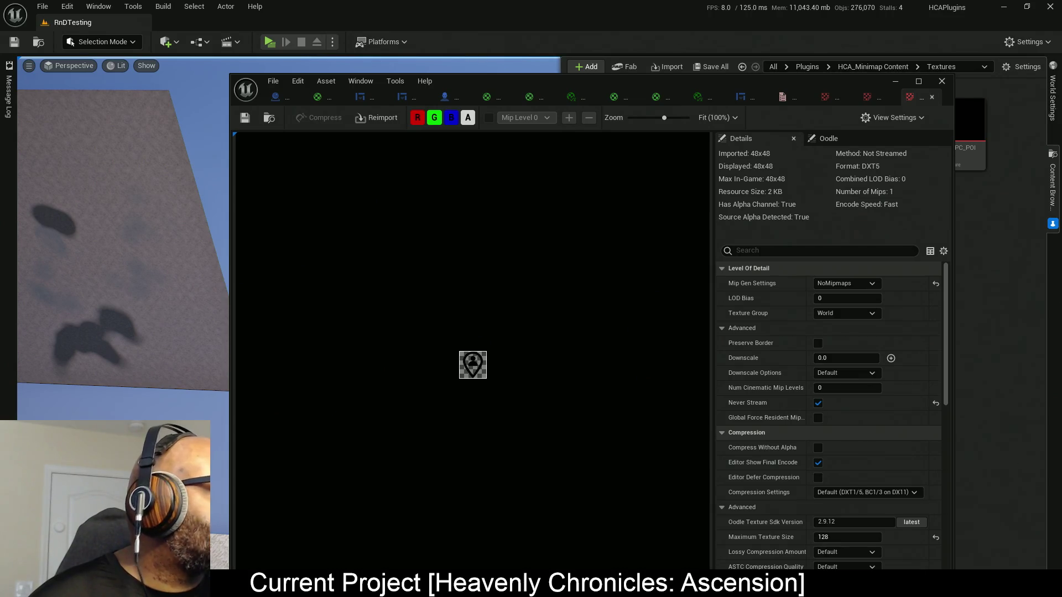
# - Minimize the texture editor, orbit to an overhead level view, and start a new Play test
pyautogui.moveTo(823, 85); pyautogui.dragTo(823, 372)
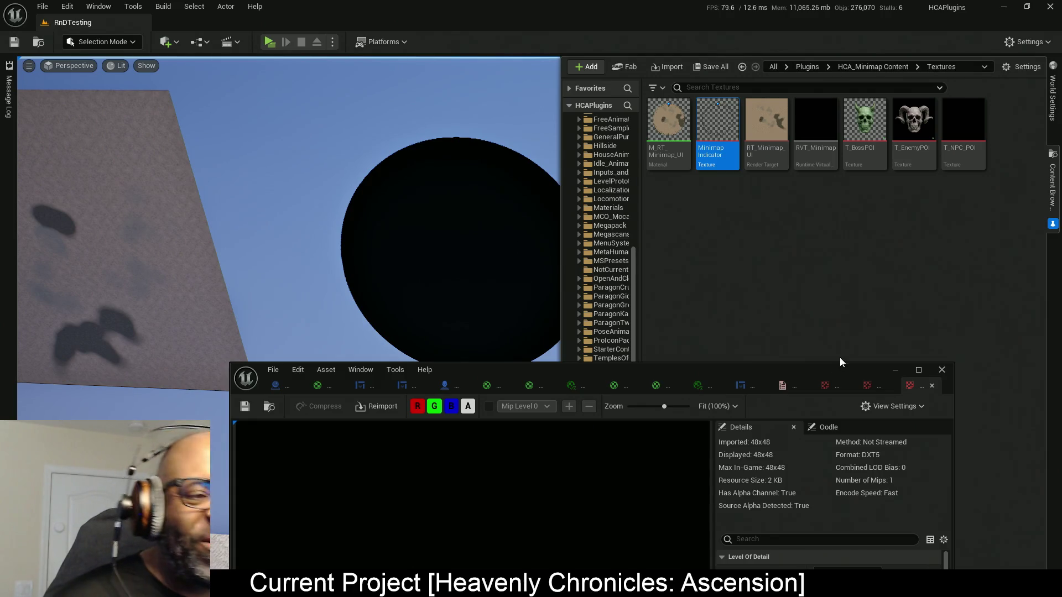
pyautogui.click(315, 239)
pyautogui.moveTo(315, 239)
pyautogui.mouseDown()
pyautogui.moveTo(440, 270)
pyautogui.moveTo(387, 260)
pyautogui.moveTo(360, 232)
pyautogui.moveTo(332, 265)
pyautogui.moveTo(293, 373)
pyautogui.mouseUp()
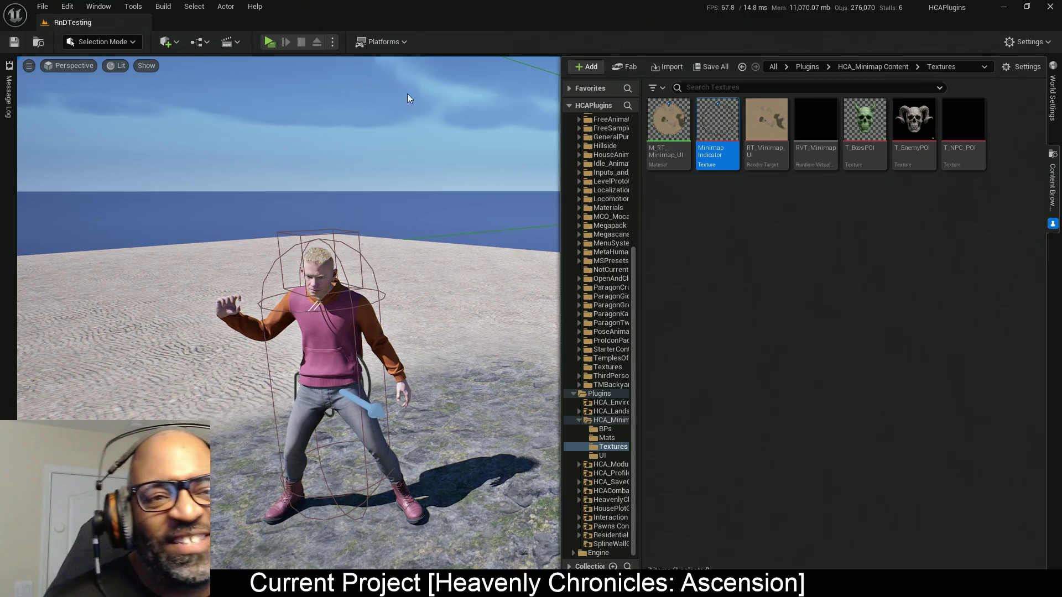
pyautogui.click(270, 43)
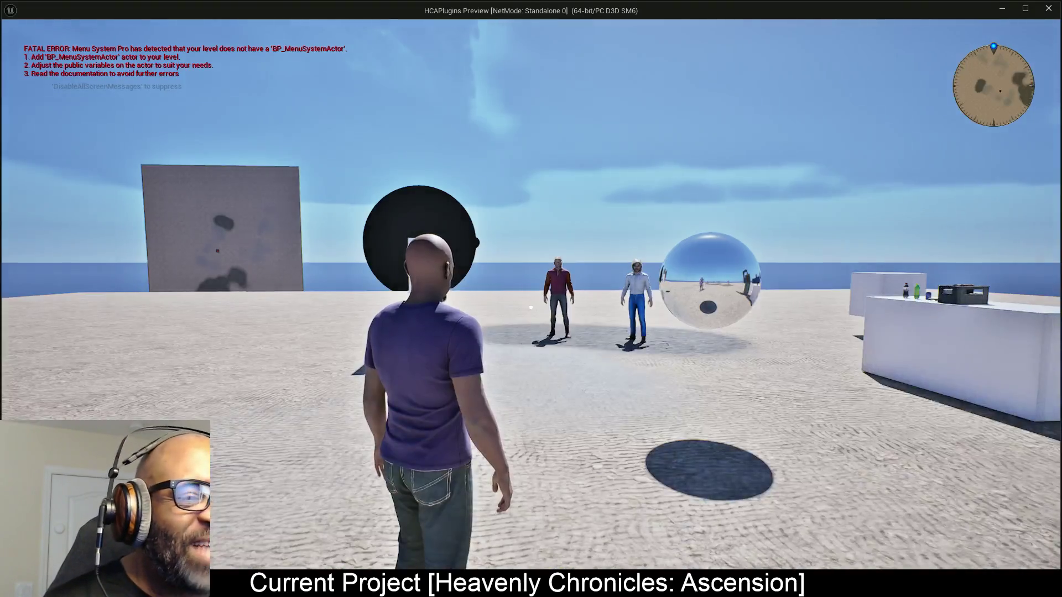
# - Run the player to the pink-hooded NPC and attack it
pyautogui.press('w')
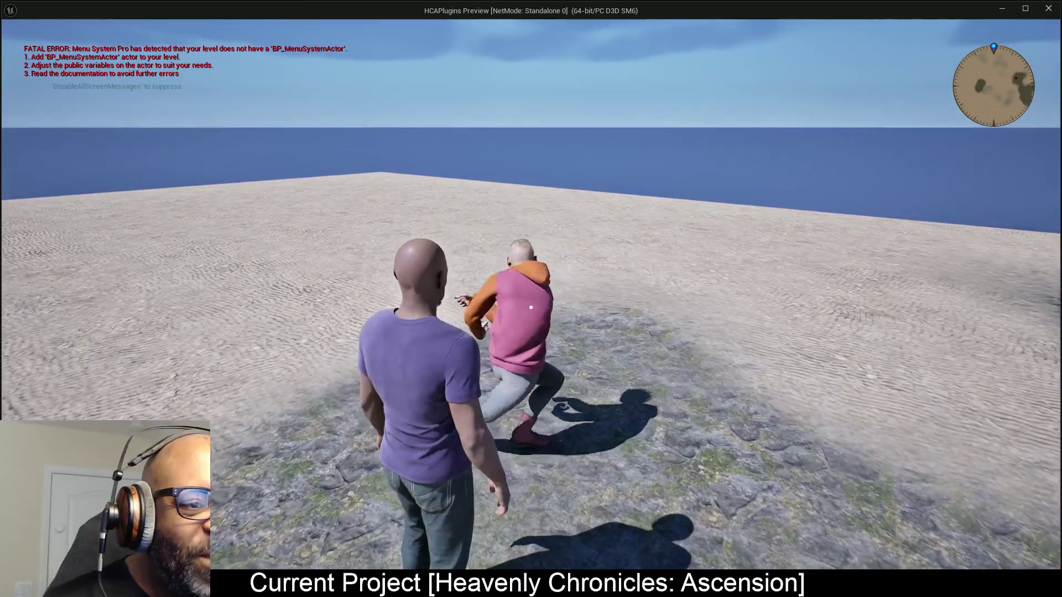
pyautogui.click(530, 307)
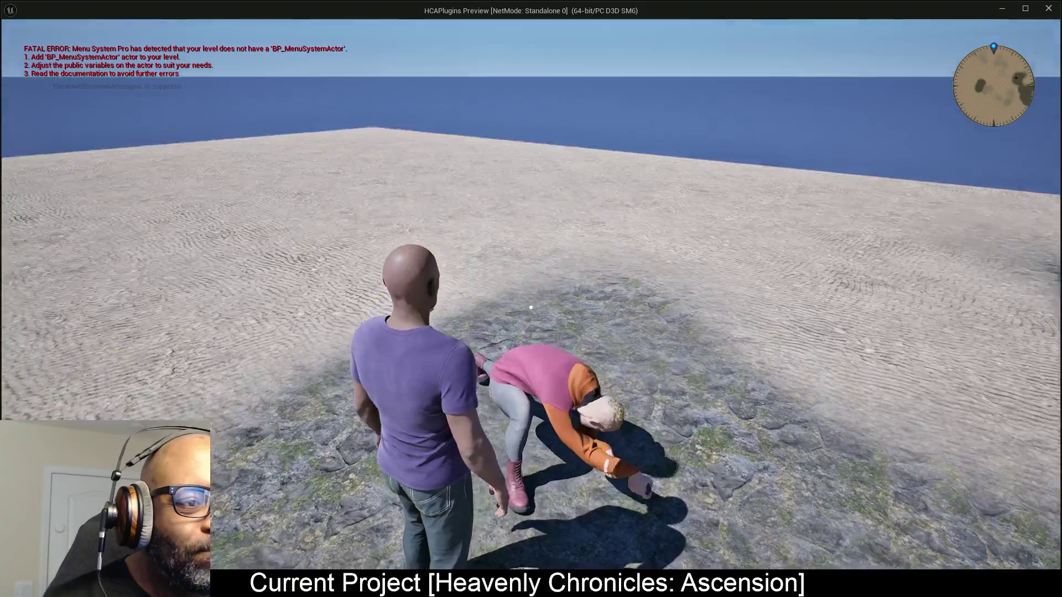
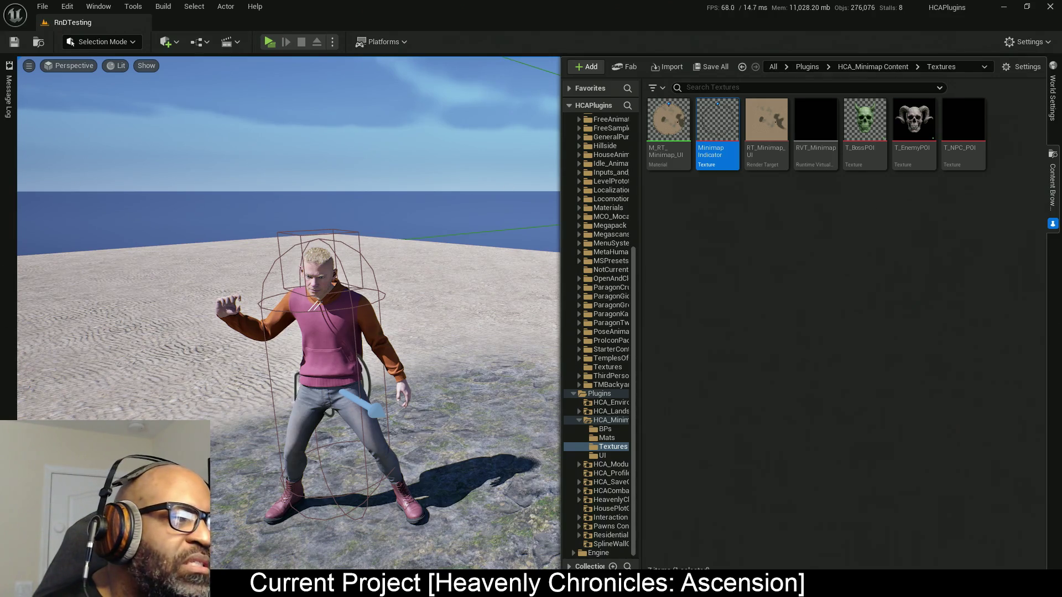
# - View the Minimap Indicator texture maximized, then switch to the WBP_IngameUI widget blueprint
pyautogui.press('Return')
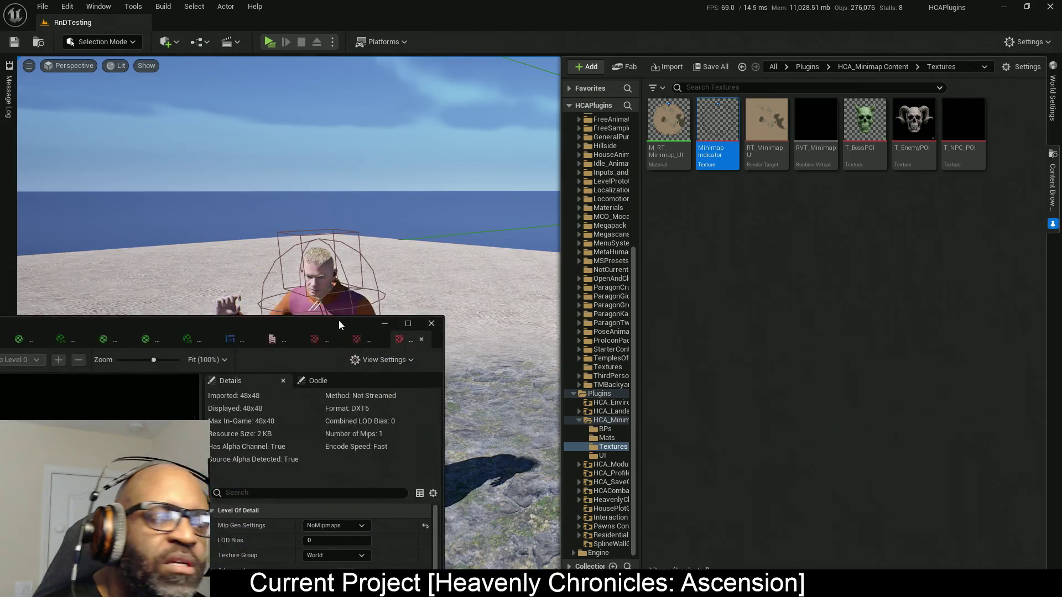
pyautogui.moveTo(864, 97); pyautogui.dragTo(951, 41)
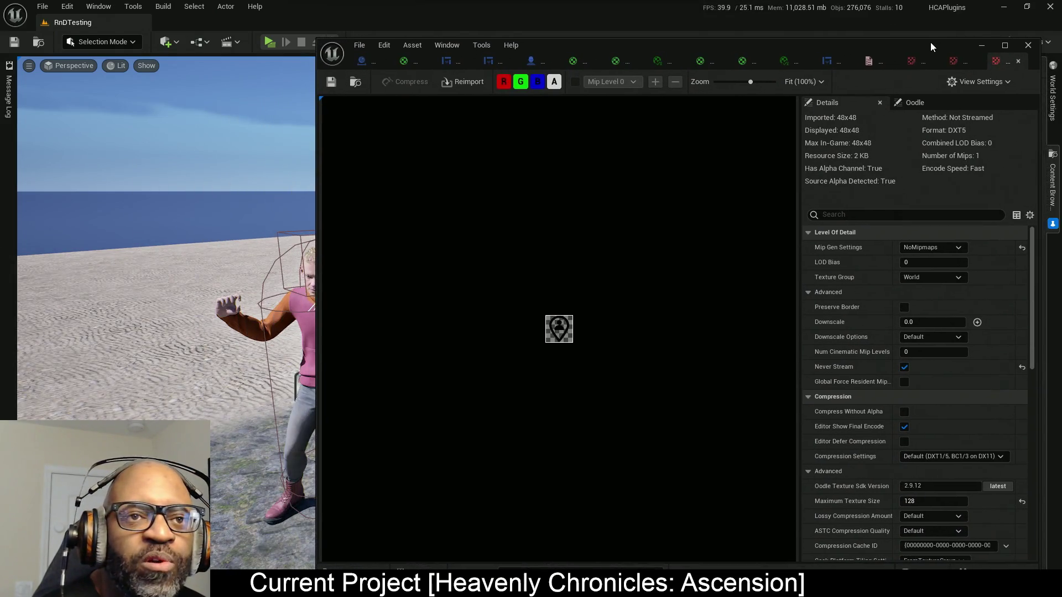
pyautogui.doubleClick(930, 42)
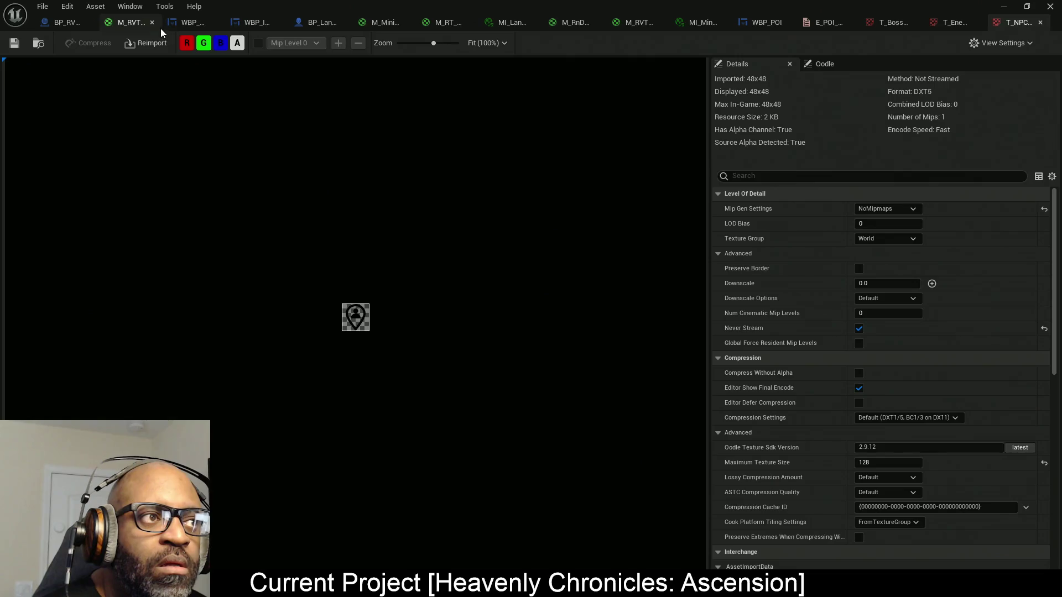
pyautogui.click(256, 23)
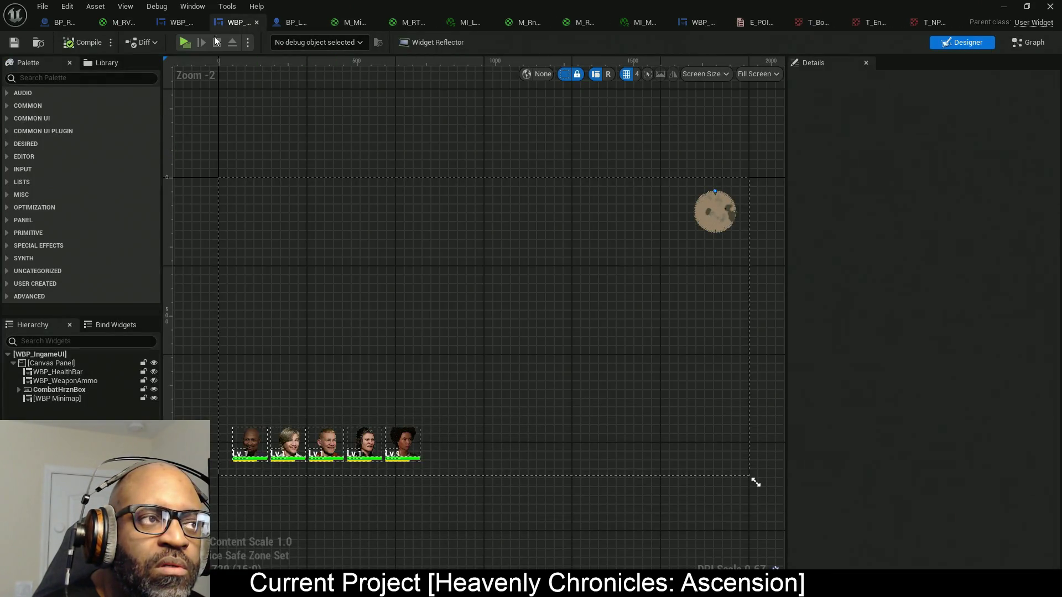
# - Show WBP_IngameUI's Event Graph with a narrower Details panel
pyautogui.click(1029, 43)
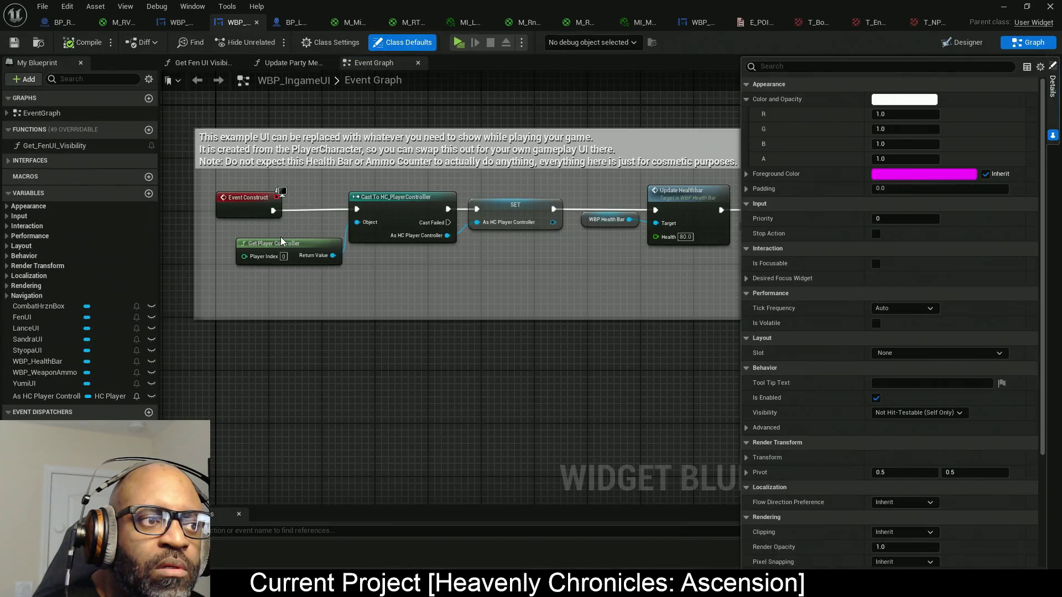
pyautogui.moveTo(736, 313)
pyautogui.mouseDown()
pyautogui.moveTo(861, 310)
pyautogui.moveTo(851, 313)
pyautogui.mouseUp()
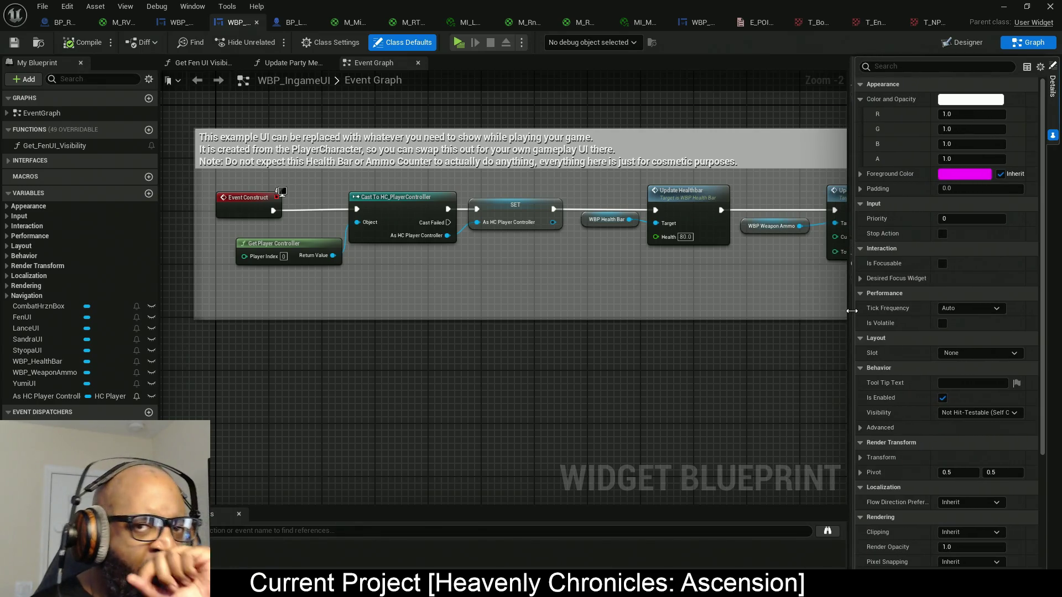
pyautogui.moveTo(515, 322); pyautogui.dragTo(573, 365)
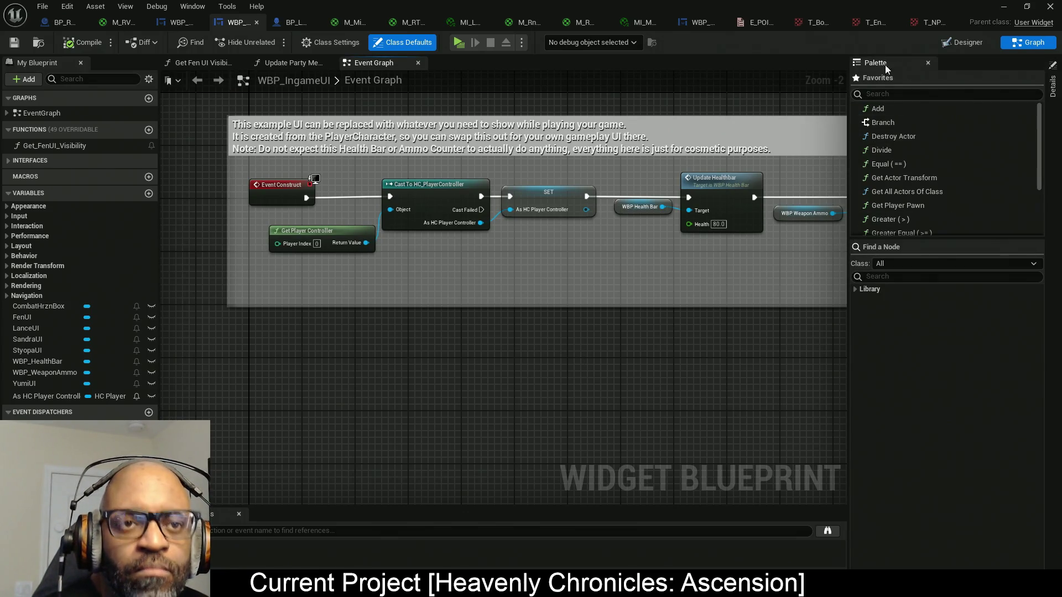
# - Dock the Palette panel to the sidebar and tidy the Details drawer and graph view
pyautogui.rightClick(875, 62)
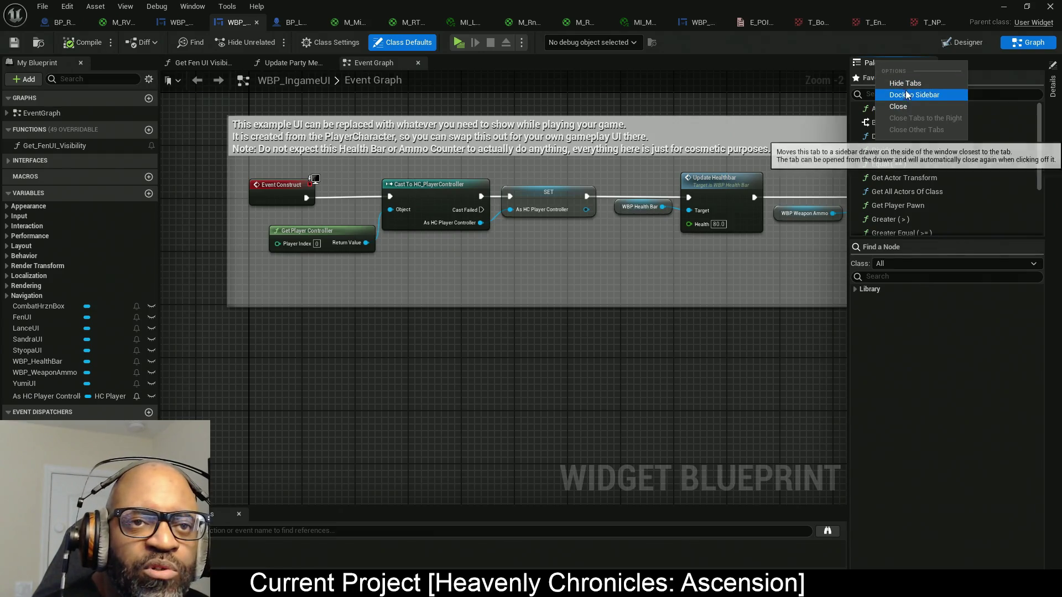
pyautogui.press('Escape')
pyautogui.click(1053, 86)
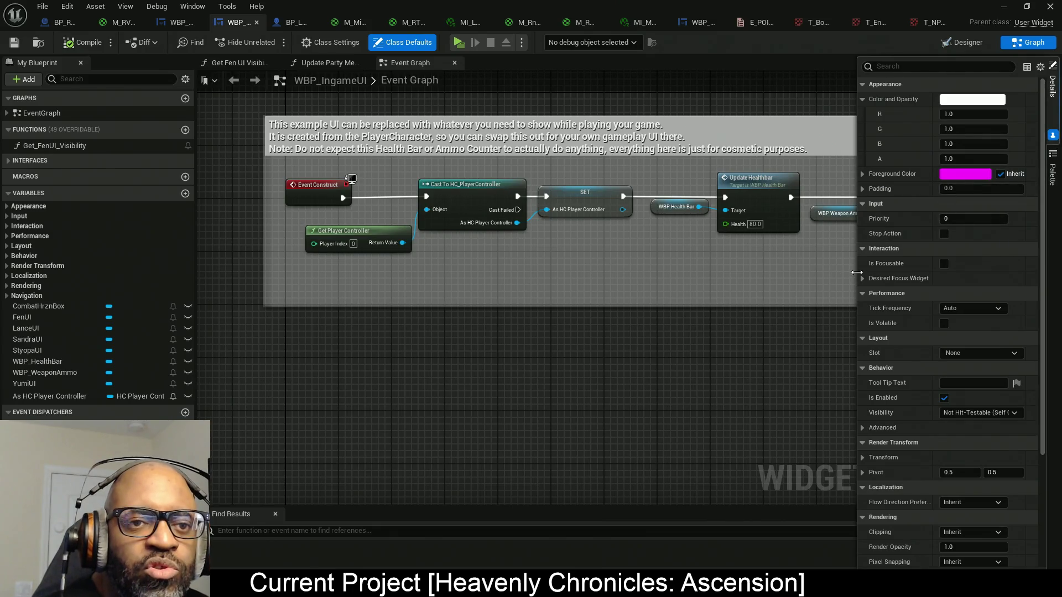
pyautogui.moveTo(857, 269); pyautogui.dragTo(840, 269)
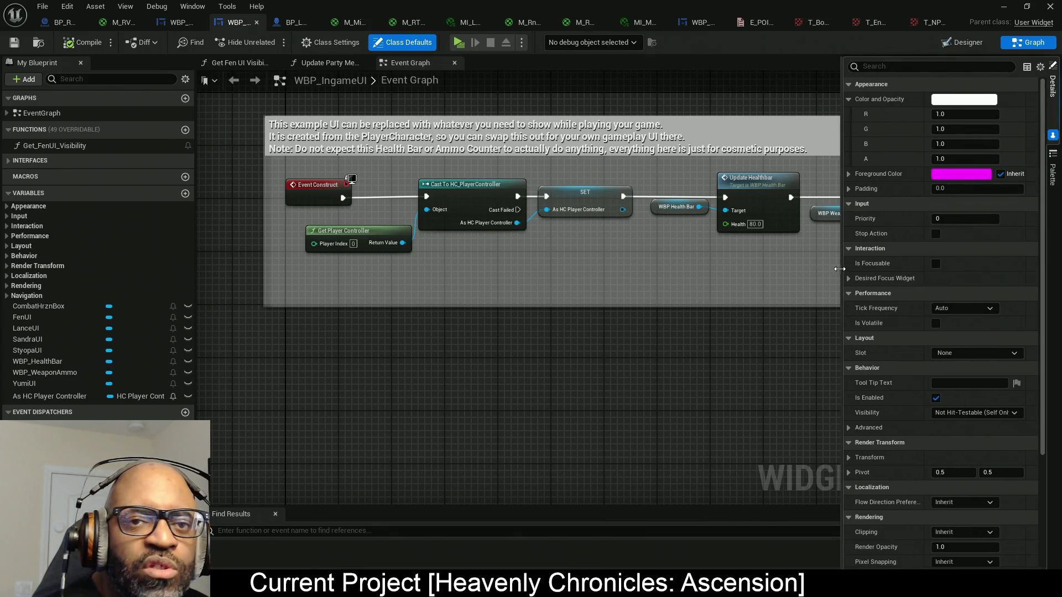
pyautogui.click(680, 360)
pyautogui.moveTo(680, 360); pyautogui.dragTo(662, 344)
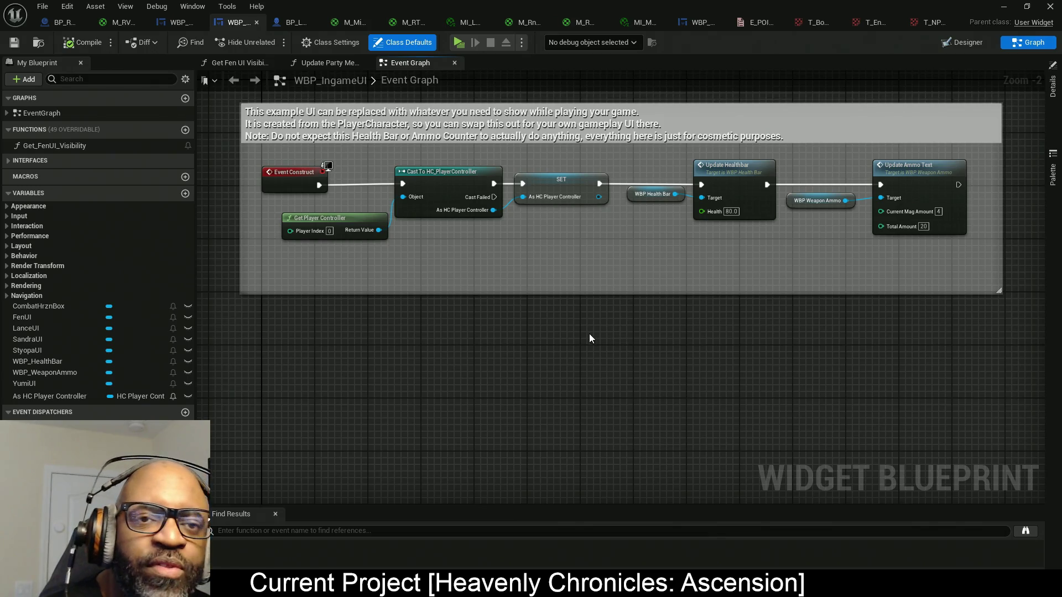
# - Check the debug object list, then switch to the WBP_Minimap widget blueprint
pyautogui.moveTo(497, 383)
pyautogui.mouseDown()
pyautogui.moveTo(491, 419)
pyautogui.moveTo(478, 388)
pyautogui.mouseUp()
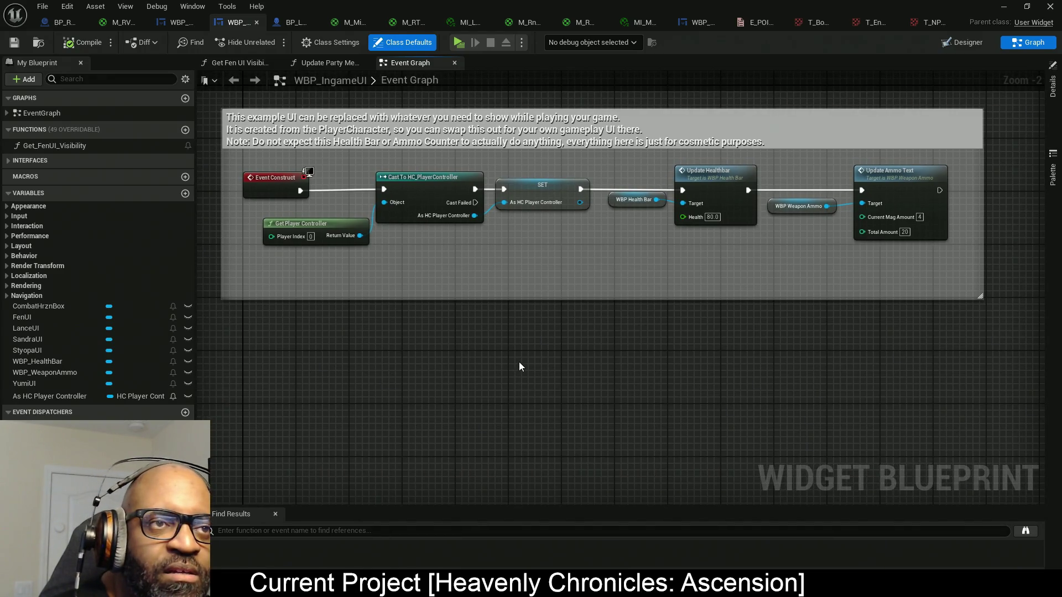
pyautogui.click(624, 43)
pyautogui.click(733, 46)
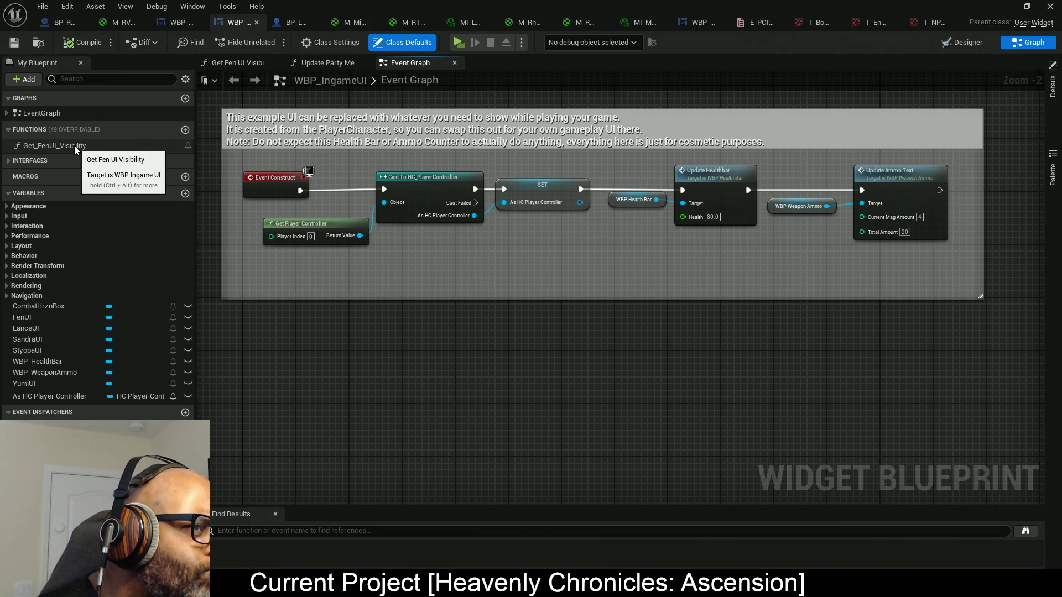
pyautogui.click(179, 23)
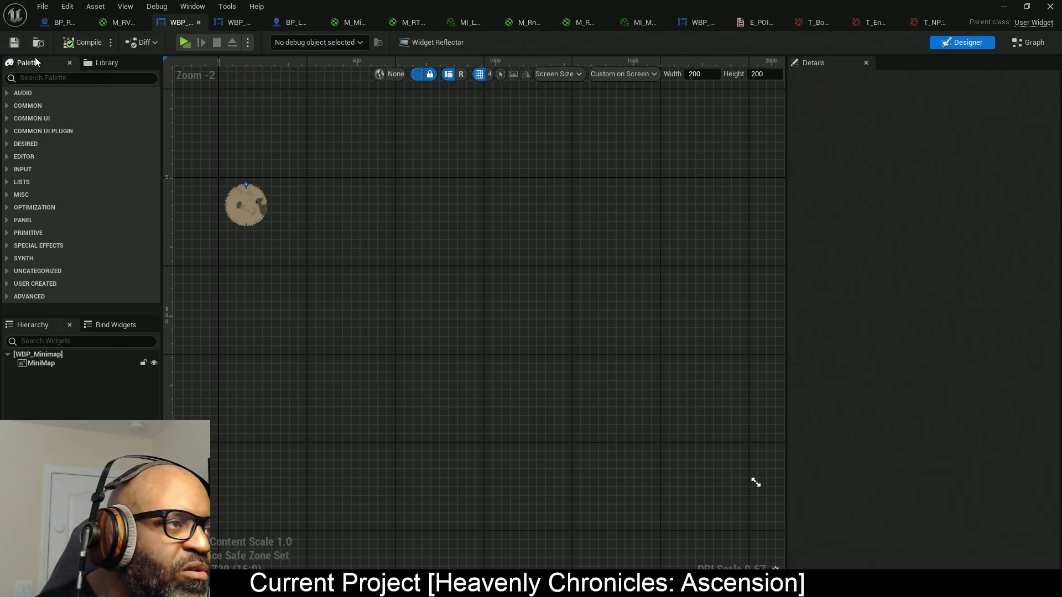
# - Open WBP_Minimap's graph and select POI_Exists under the Private functions category
pyautogui.moveTo(32, 65)
pyautogui.mouseDown()
pyautogui.moveTo(45, 111)
pyautogui.moveTo(918, 61)
pyautogui.moveTo(31, 140)
pyautogui.moveTo(31, 66)
pyautogui.mouseUp()
pyautogui.click(1028, 42)
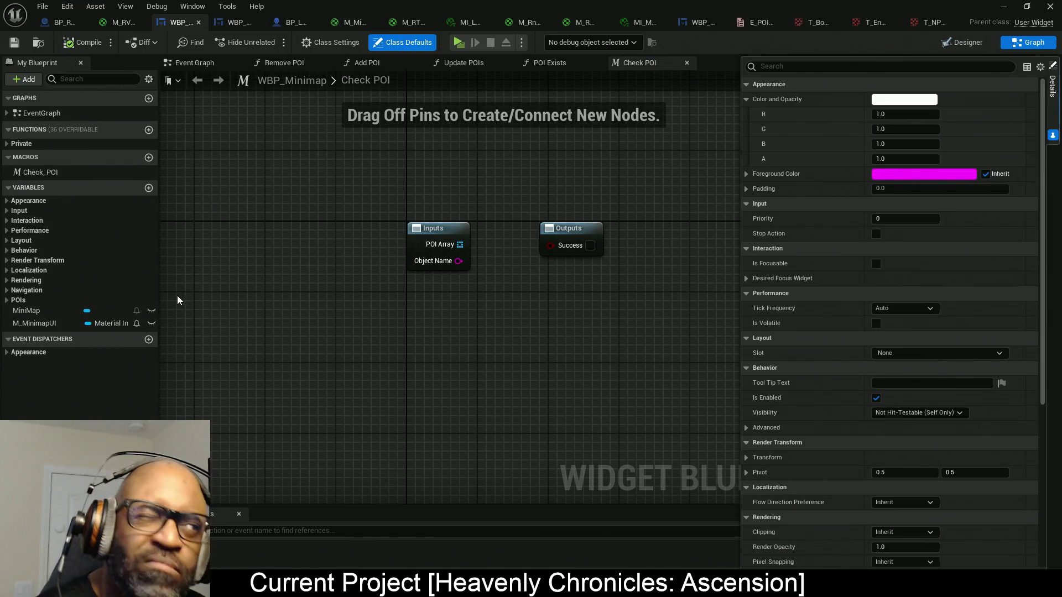
pyautogui.click(7, 143)
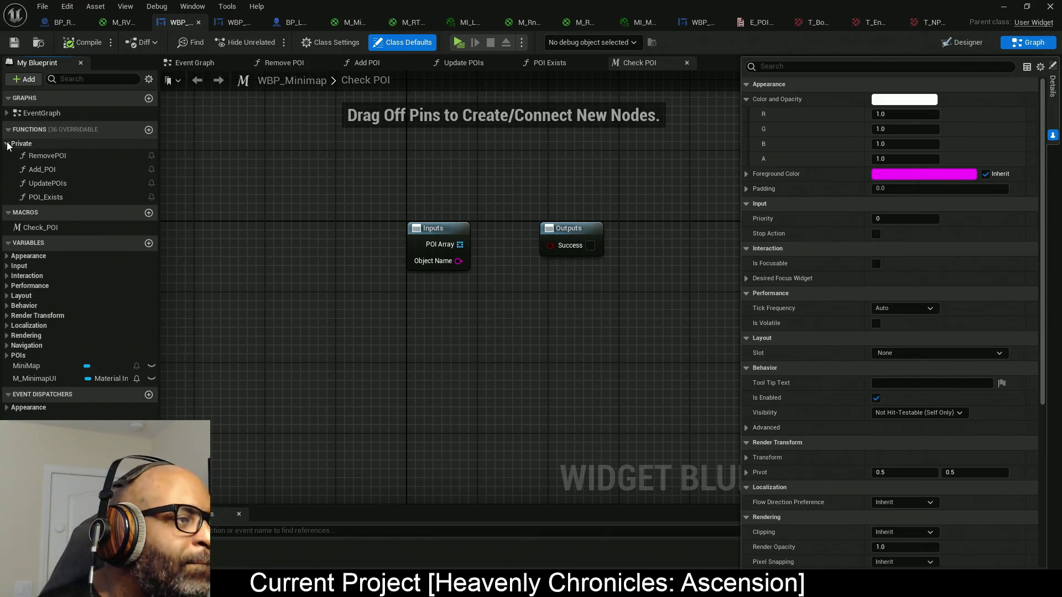
pyautogui.click(52, 198)
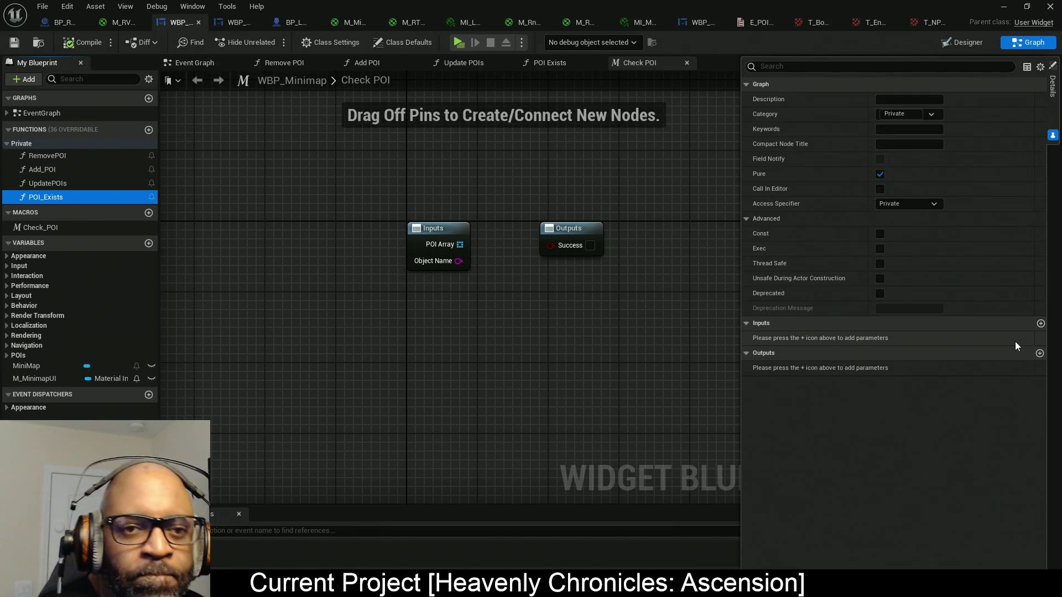
# - Add a POI_Array input of type WBP_POI to the POI_Exists function
pyautogui.click(1040, 323)
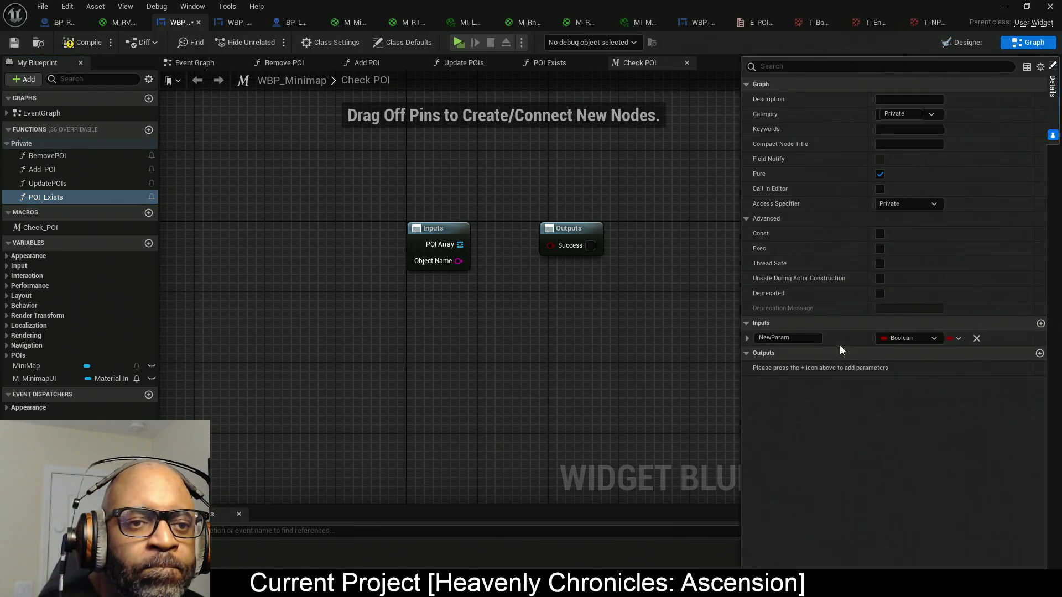
pyautogui.click(910, 337)
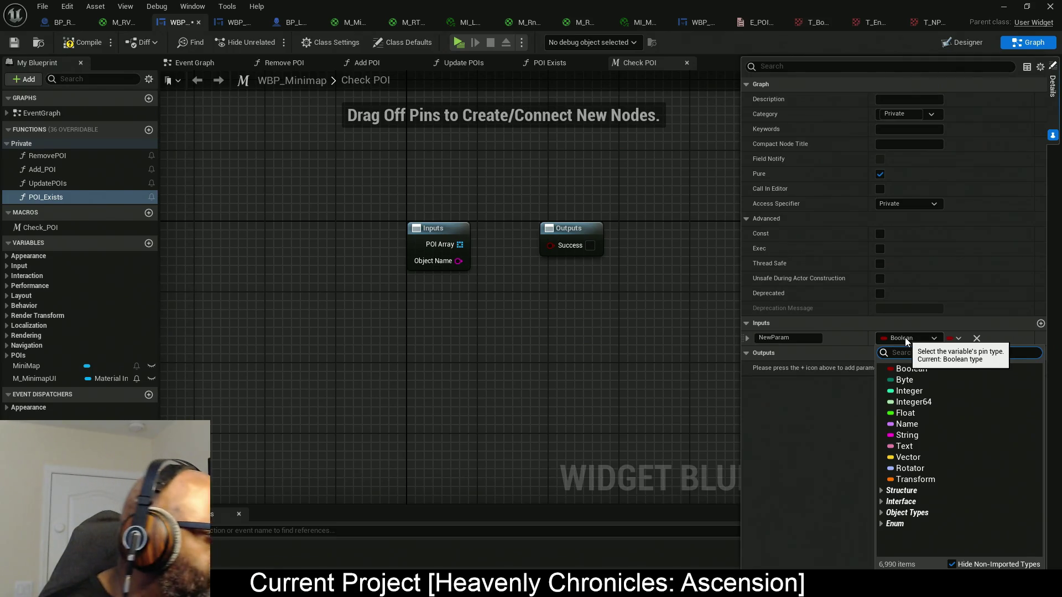
pyautogui.write('WBP_')
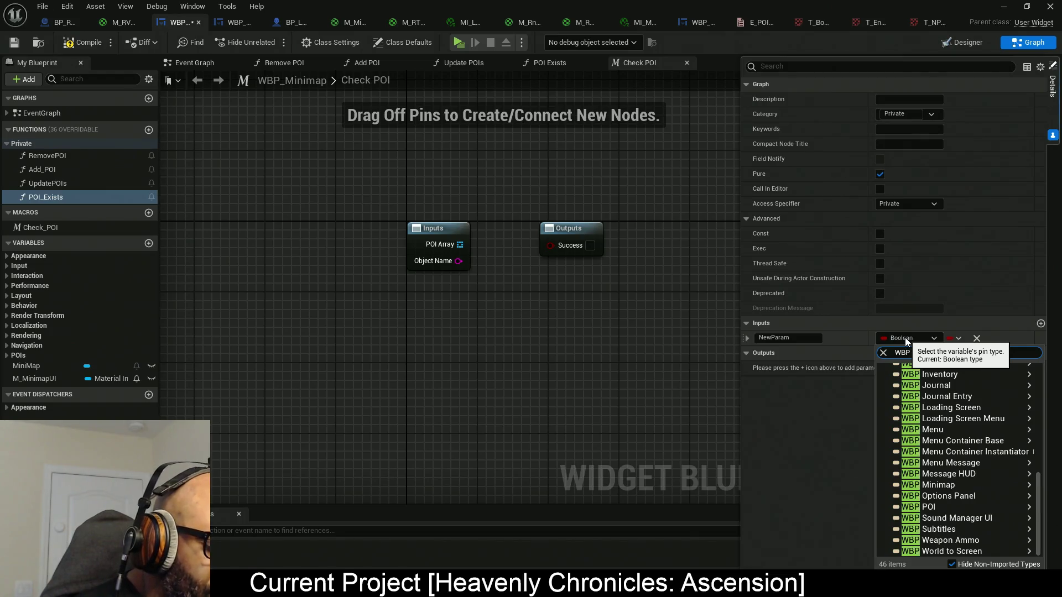
pyautogui.write('POI')
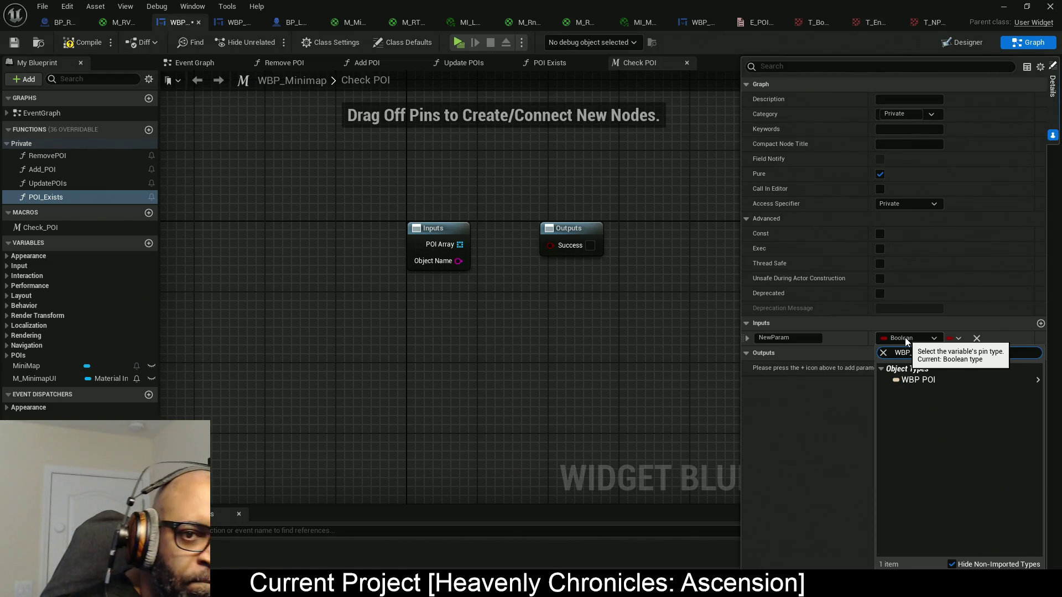
pyautogui.moveTo(915, 380)
pyautogui.click(813, 380)
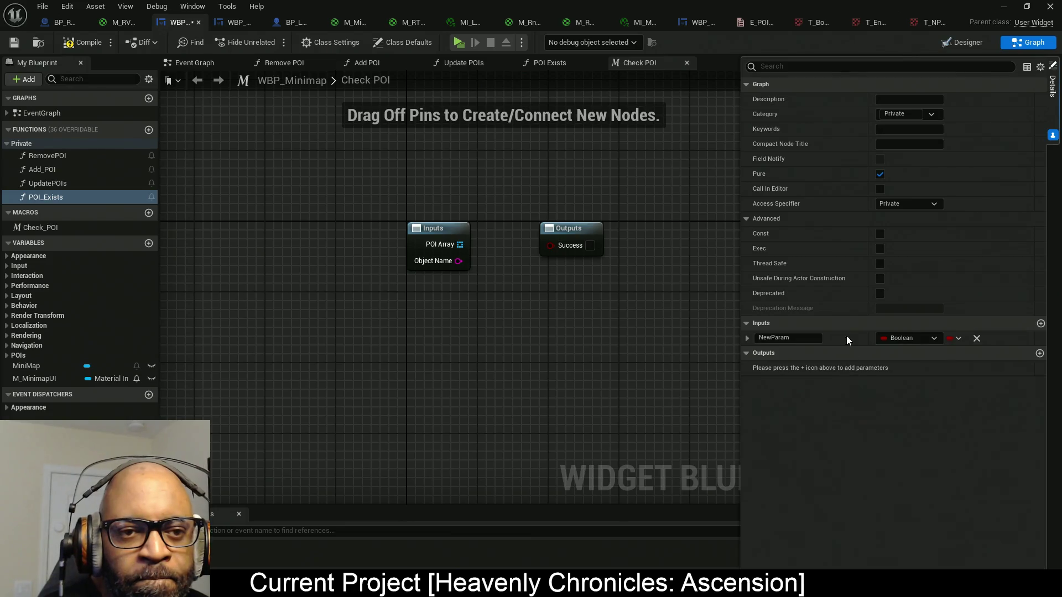
pyautogui.click(807, 337)
pyautogui.write('PO')
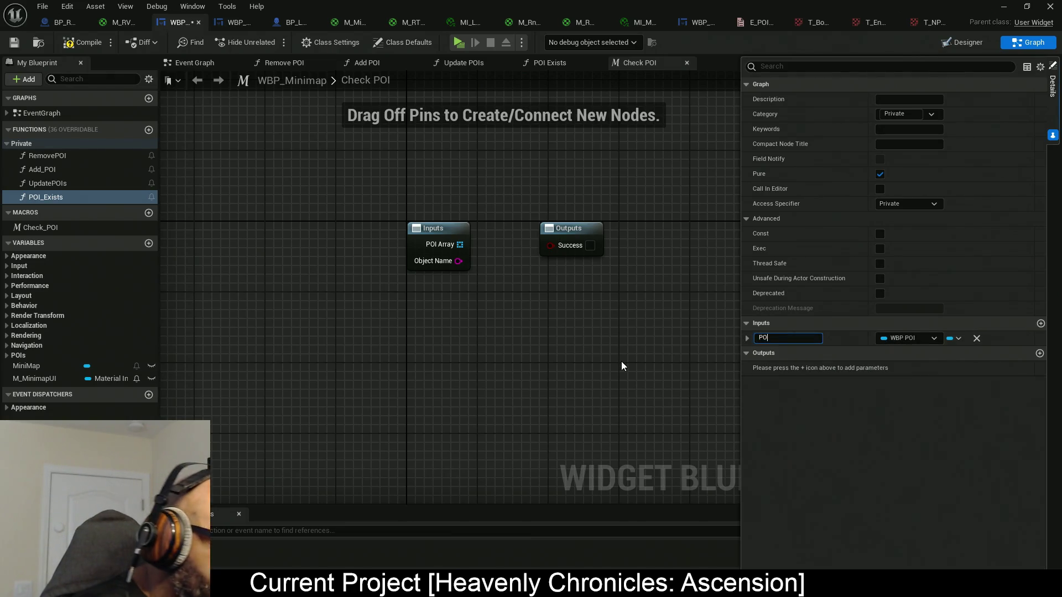
pyautogui.write('I_Array')
pyautogui.press('Return')
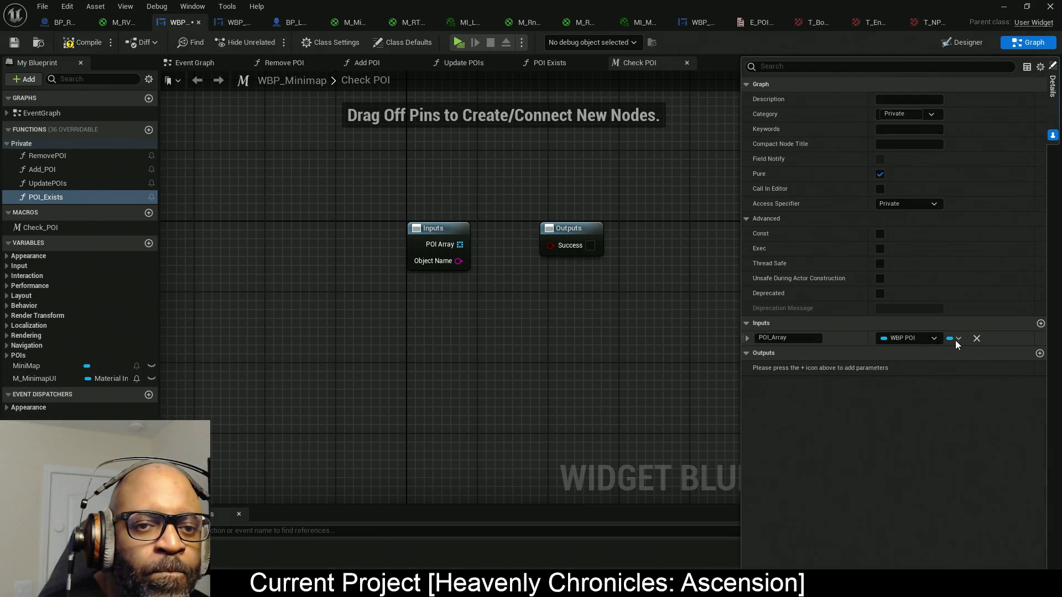
# - Add a second input named Actor of type Actor, then compile the blueprint
pyautogui.click(1040, 325)
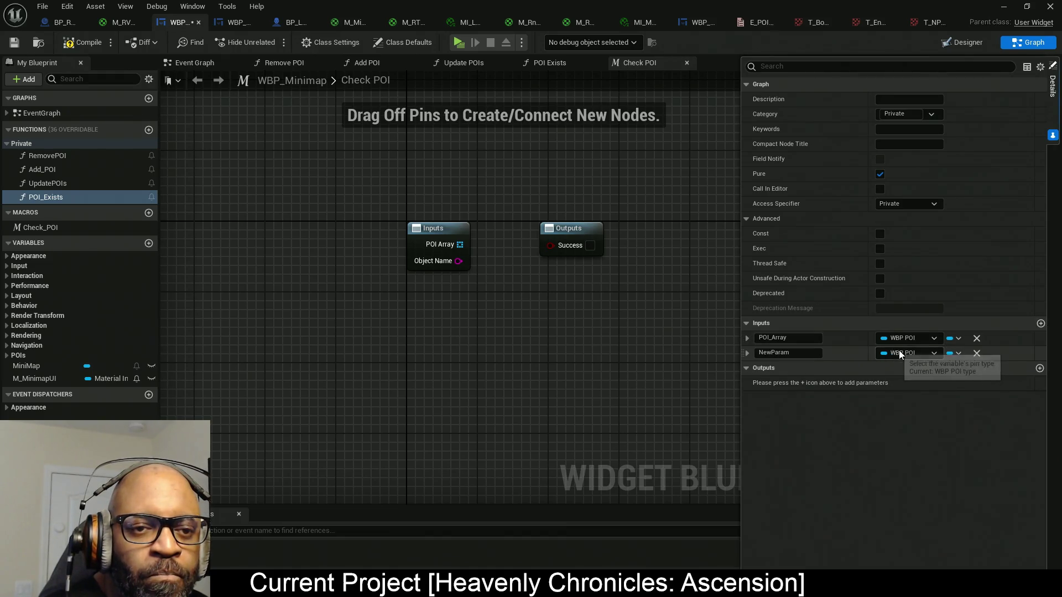
pyautogui.click(902, 353)
pyautogui.write('Actror')
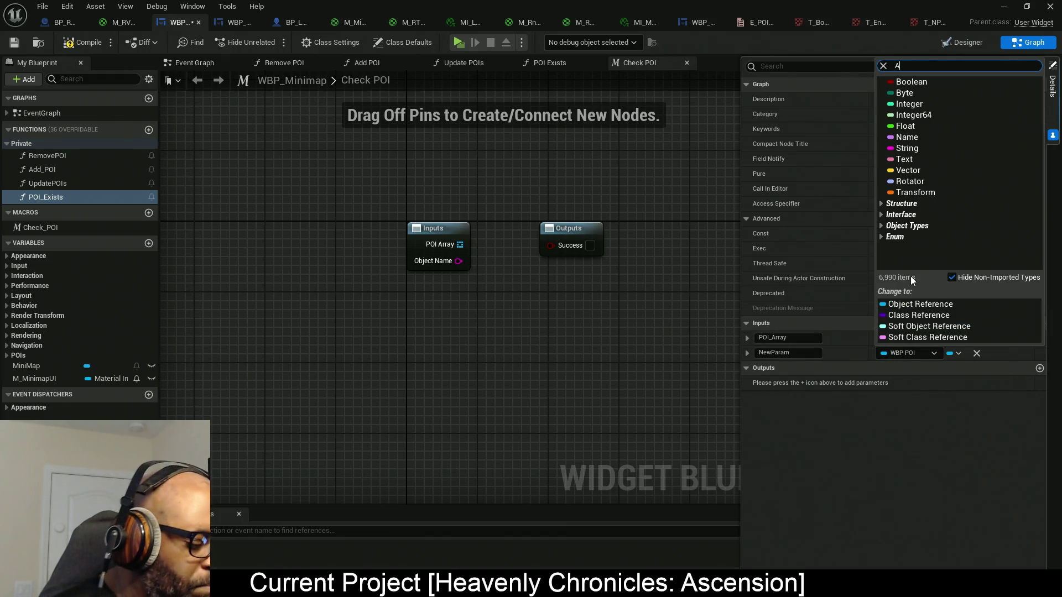
pyautogui.press('BackSpace')
pyautogui.press('BackSpace')
pyautogui.press('BackSpace')
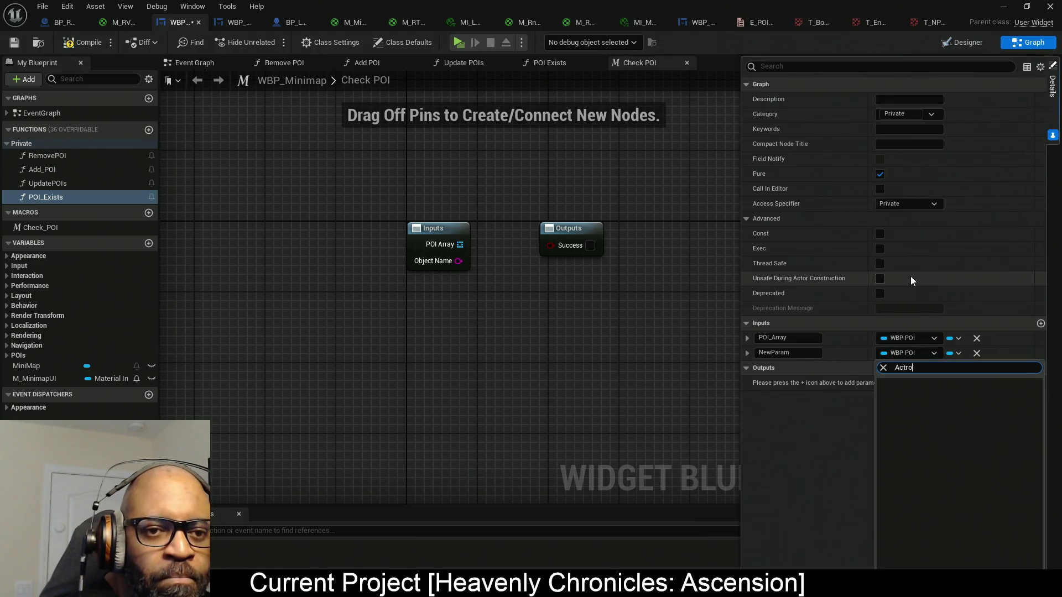
pyautogui.write('or')
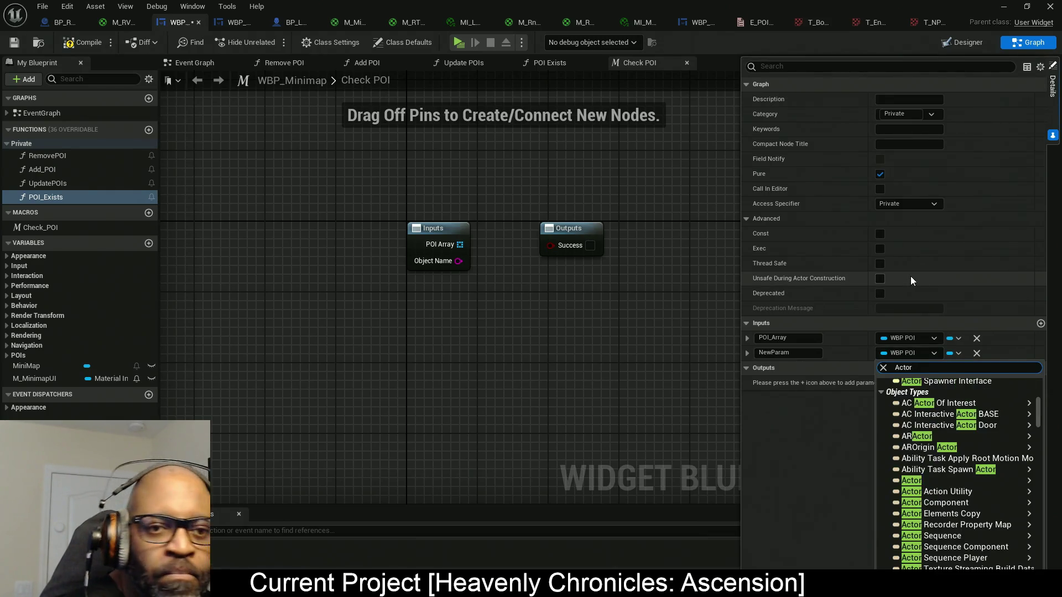
pyautogui.moveTo(935, 482)
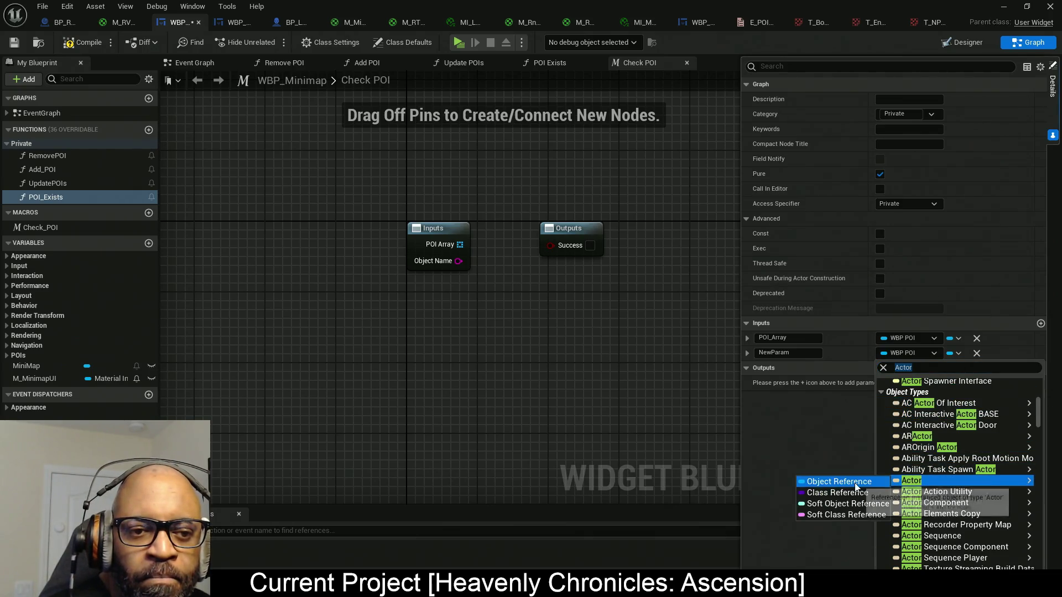
pyautogui.click(839, 481)
pyautogui.doubleClick(781, 352)
pyautogui.hotkey('ctrl', 'a')
pyautogui.write('Actor')
pyautogui.press('Return')
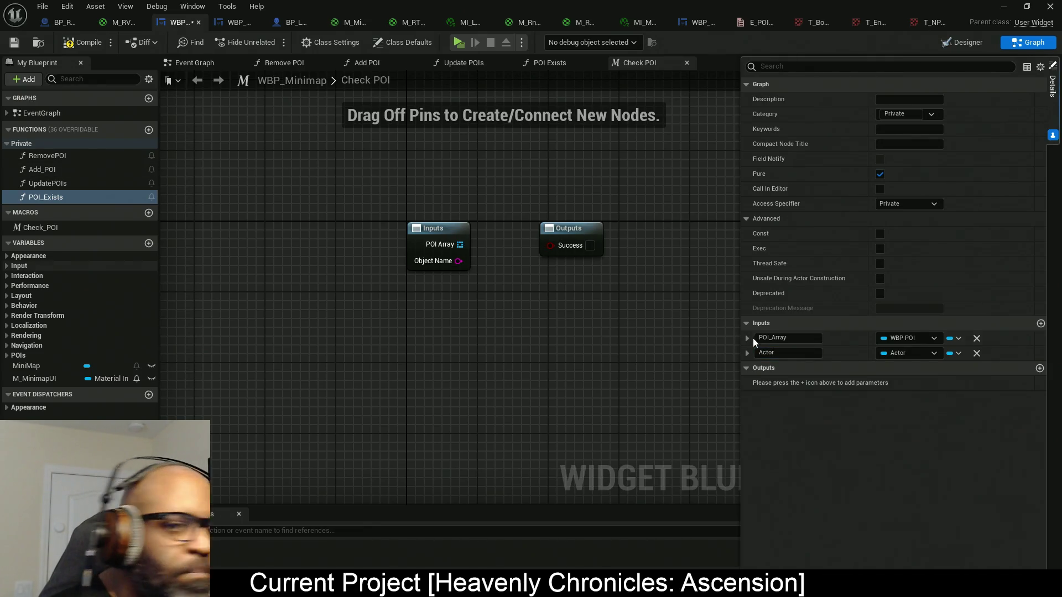
pyautogui.click(83, 42)
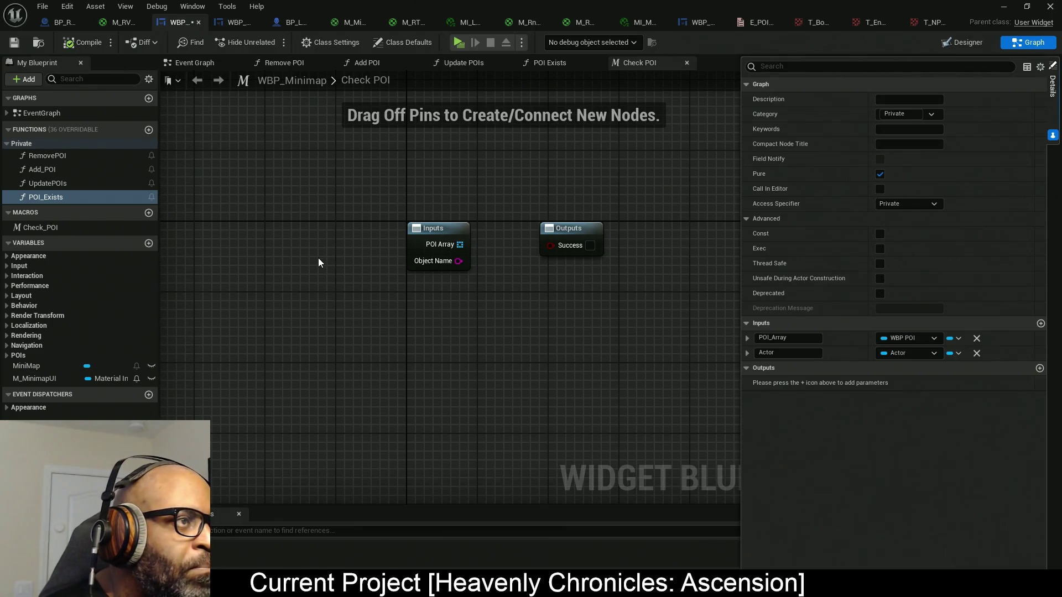
pyautogui.moveTo(329, 304); pyautogui.dragTo(328, 285)
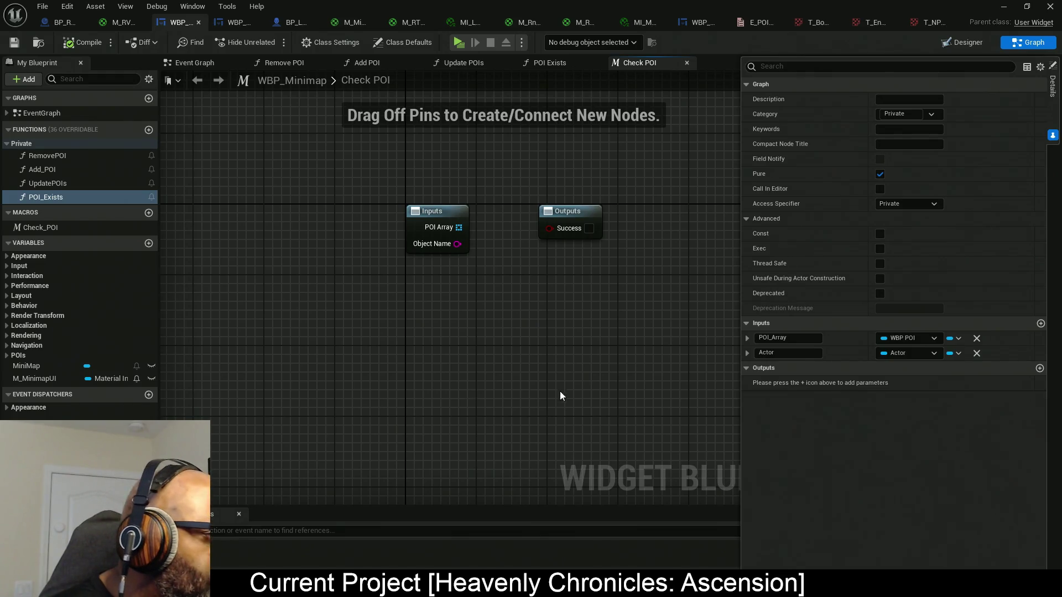
# - Leave the Actor input's type unchanged and select the Check_POI macro to edit its parameters
pyautogui.click(895, 353)
pyautogui.click(896, 352)
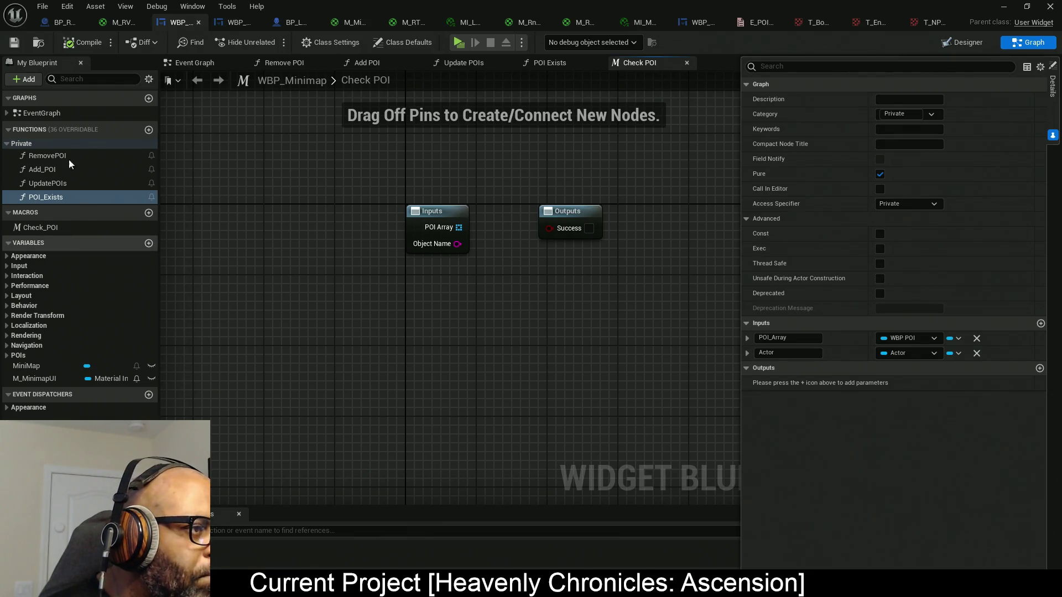
pyautogui.click(61, 227)
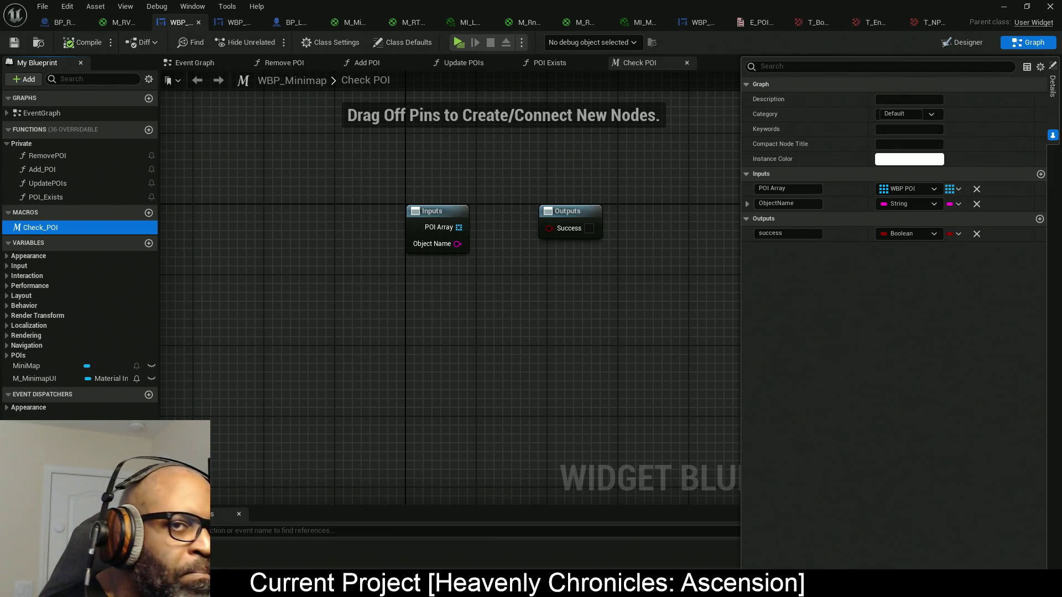
# - Turn the success output into an exec pin named Out and add an exec input In at the top
pyautogui.click(897, 234)
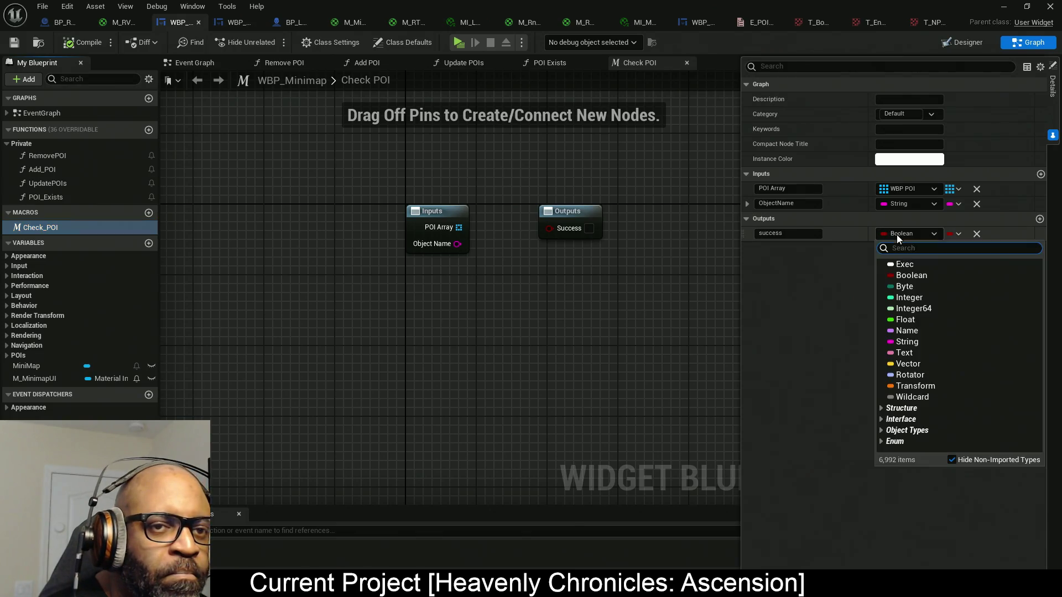
pyautogui.click(906, 264)
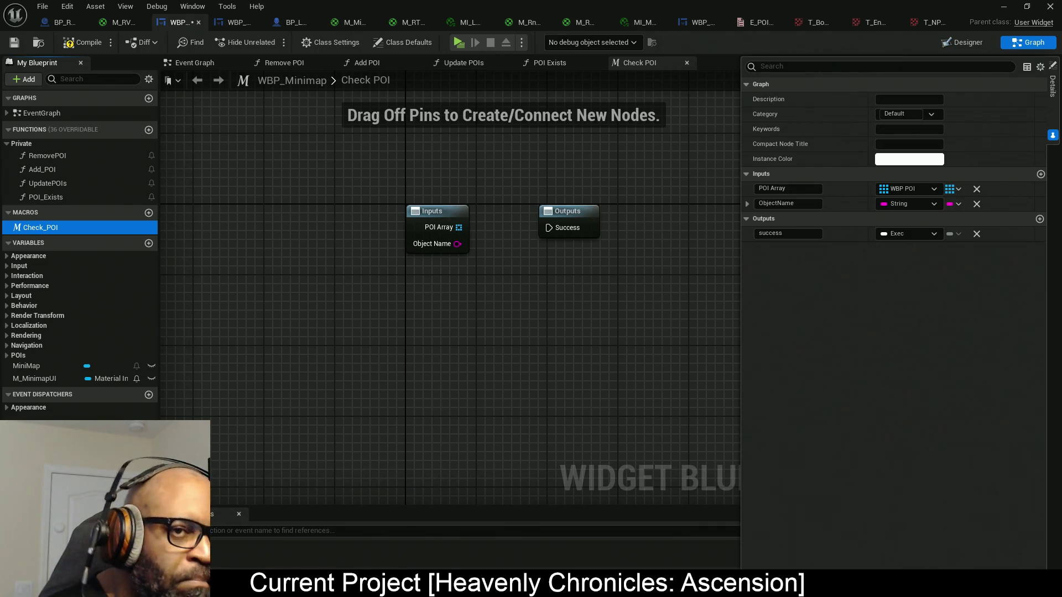
pyautogui.click(788, 233)
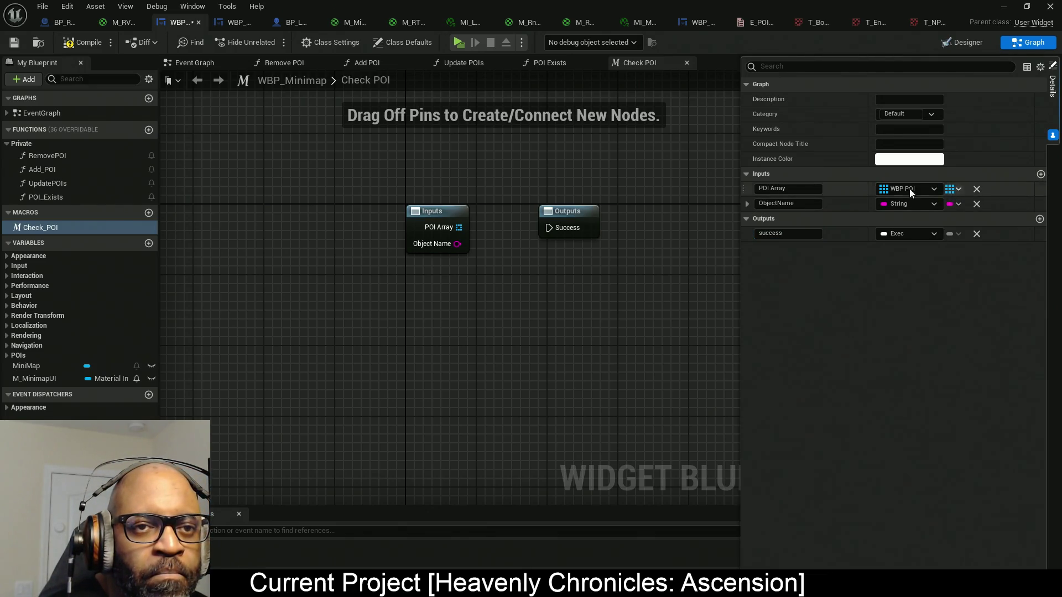
pyautogui.click(1040, 174)
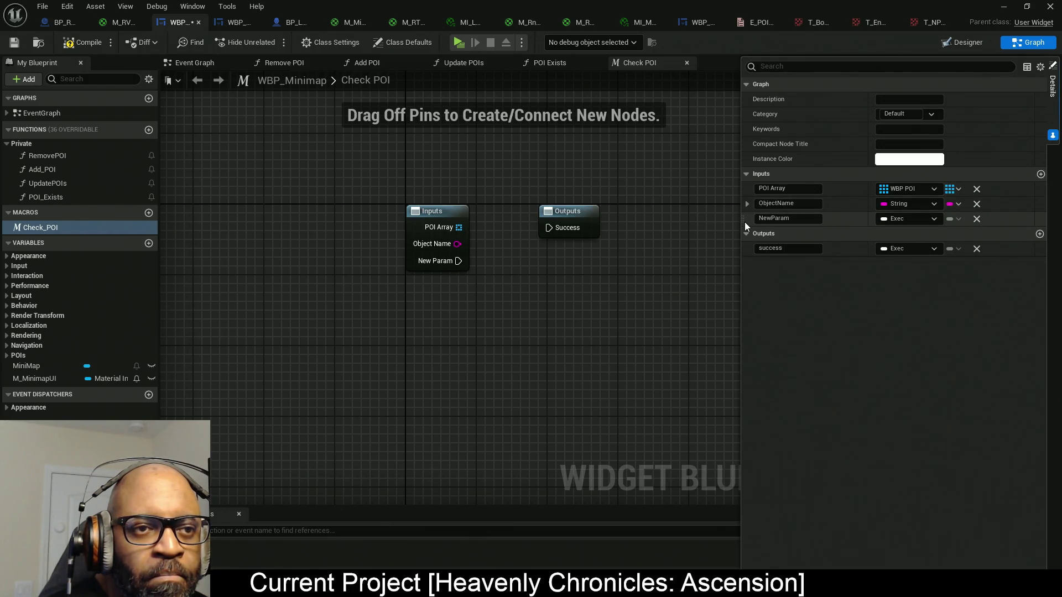
pyautogui.moveTo(744, 221); pyautogui.dragTo(742, 191)
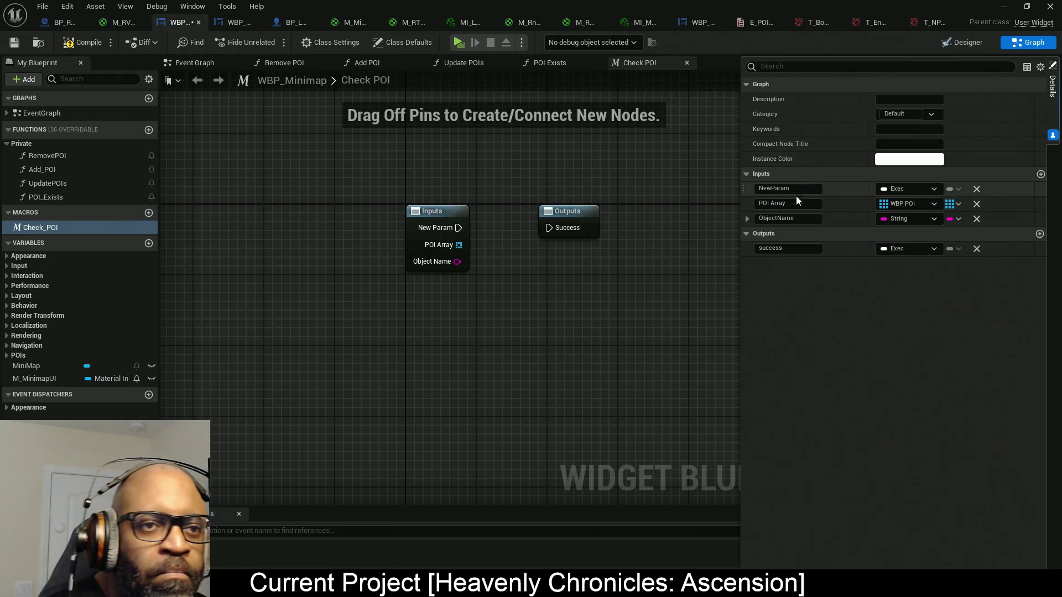
pyautogui.click(774, 249)
pyautogui.write('Out')
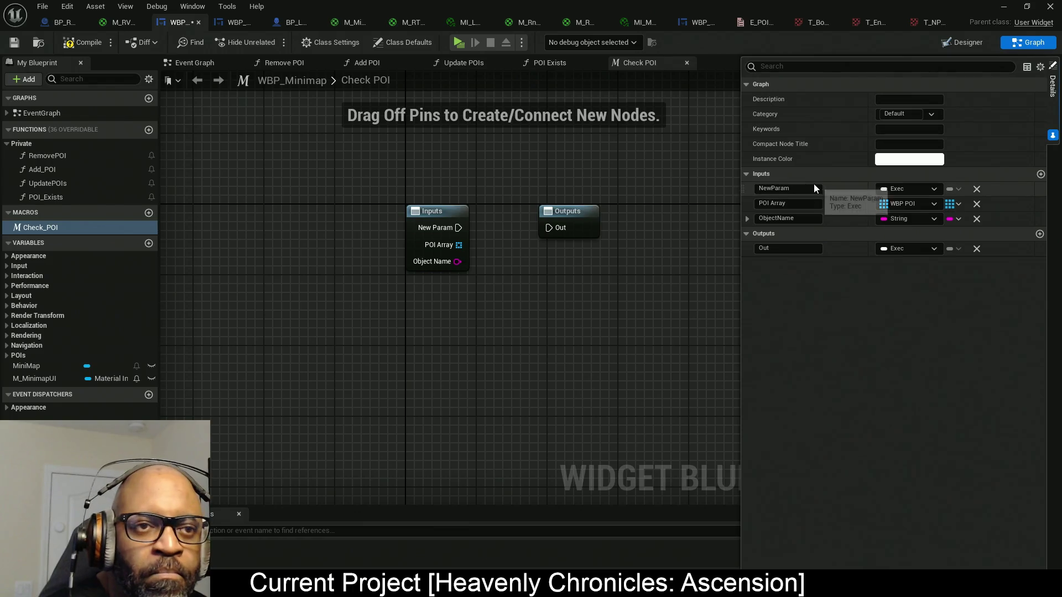
pyautogui.click(812, 188)
pyautogui.write('In')
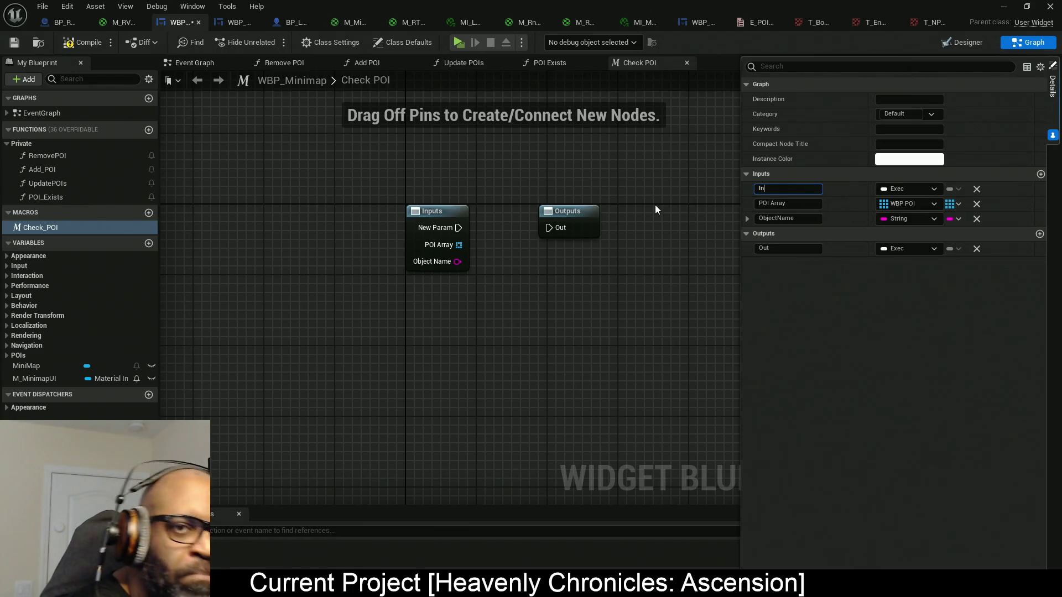
pyautogui.press('Return')
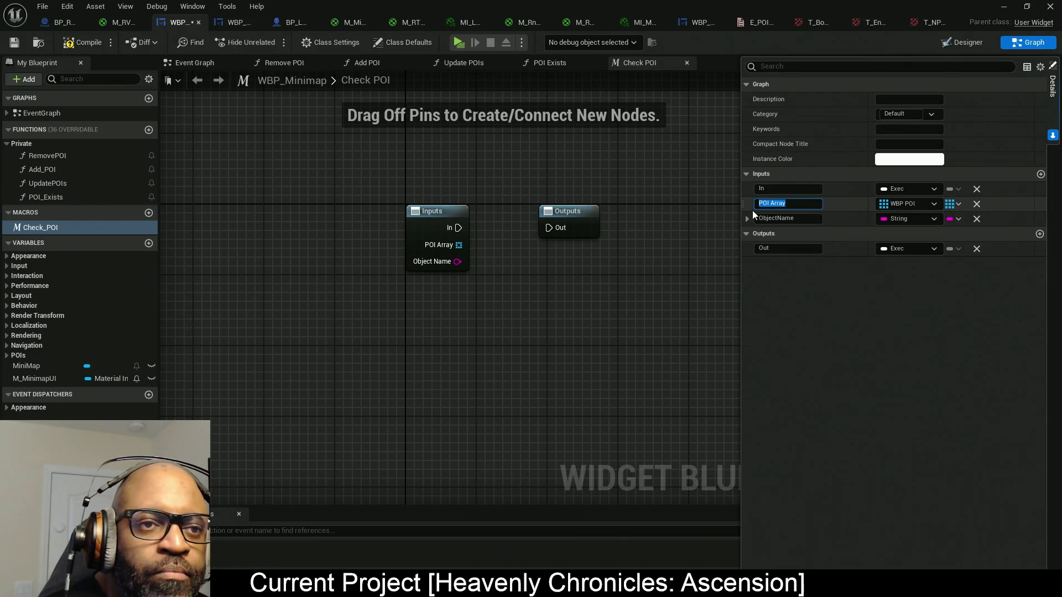
# - Rename ObjectName to Actor, make it an Actor reference, and move it above POI Array
pyautogui.click(807, 218)
pyautogui.hotkey('ctrl', 'a')
pyautogui.write('Actor')
pyautogui.press('Return')
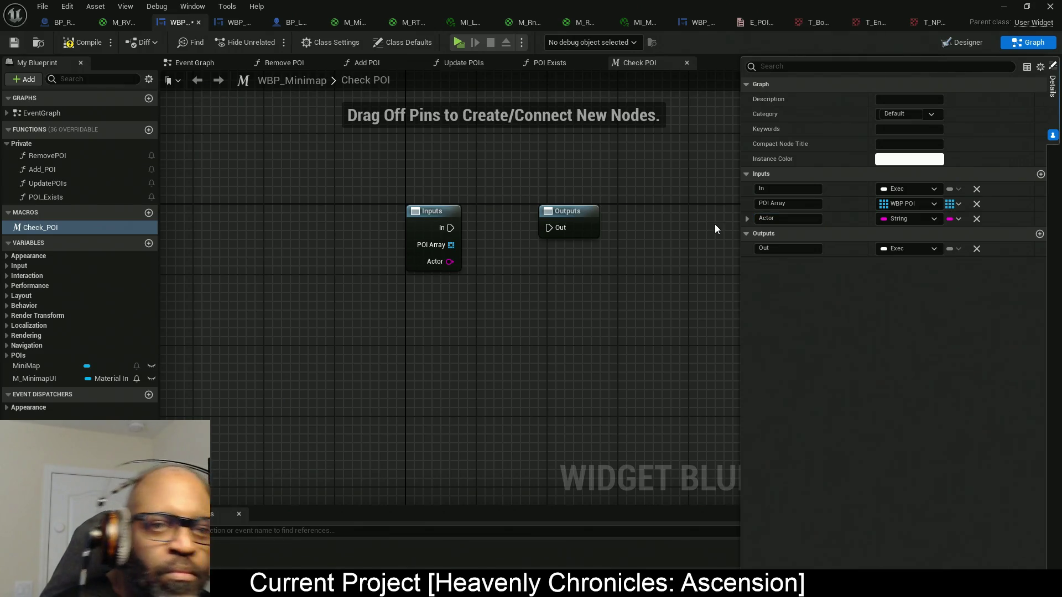
pyautogui.click(919, 219)
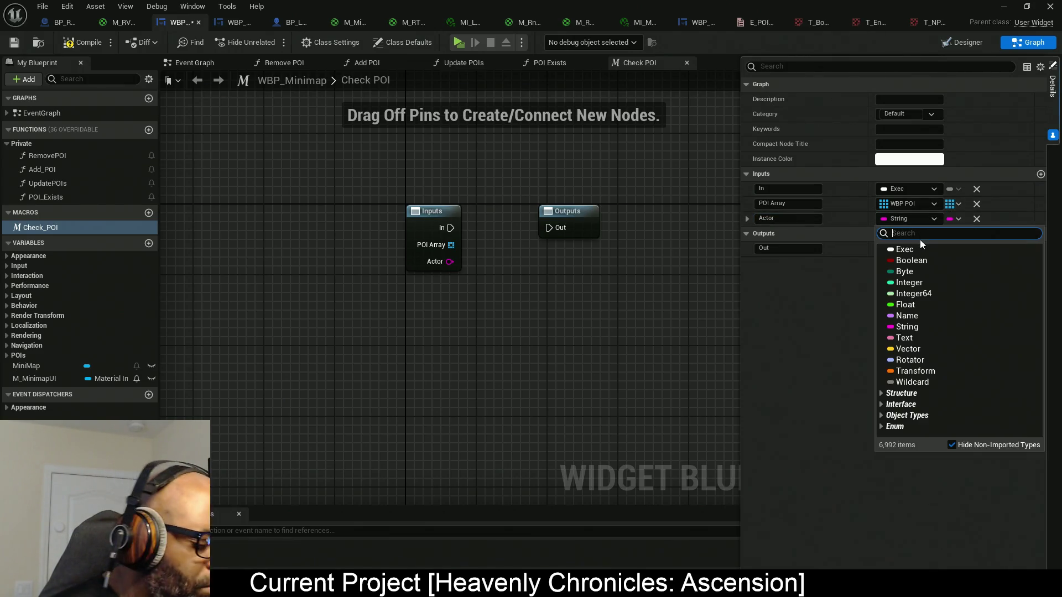
pyautogui.write('Actor')
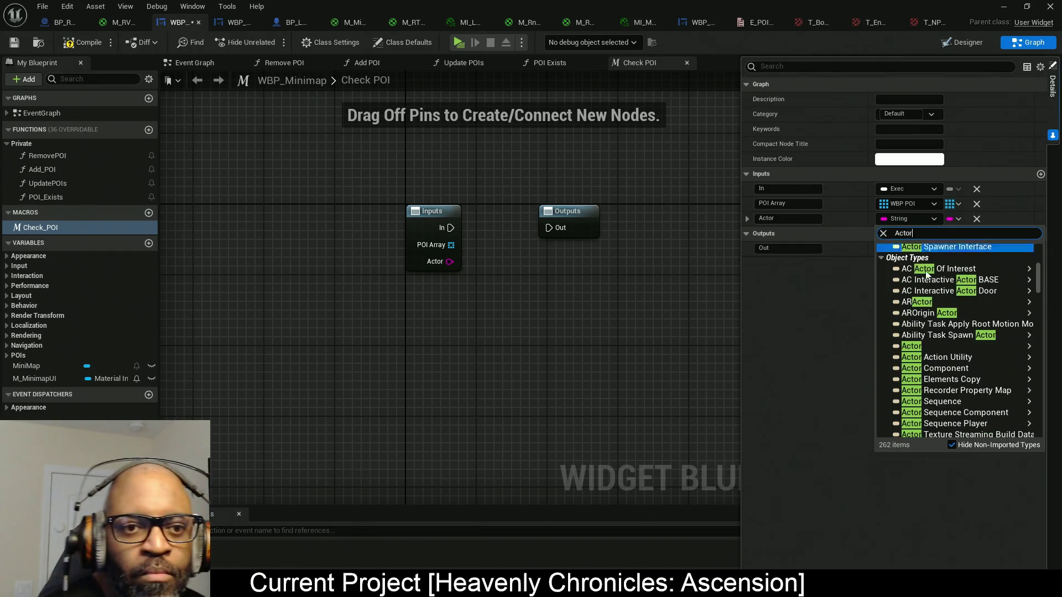
pyautogui.moveTo(913, 348)
pyautogui.click(836, 347)
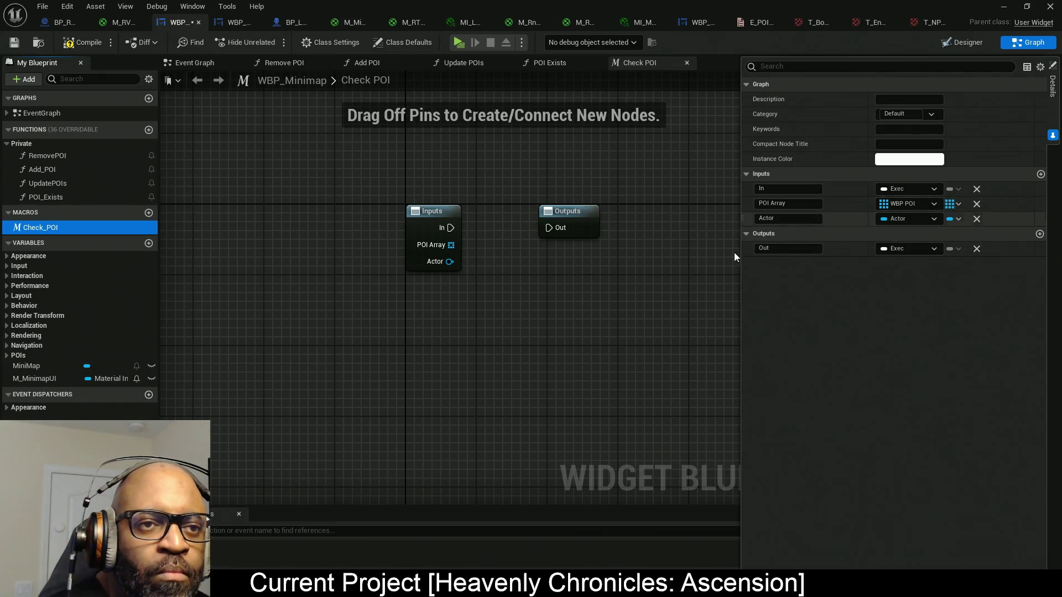
pyautogui.moveTo(744, 220); pyautogui.dragTo(743, 202)
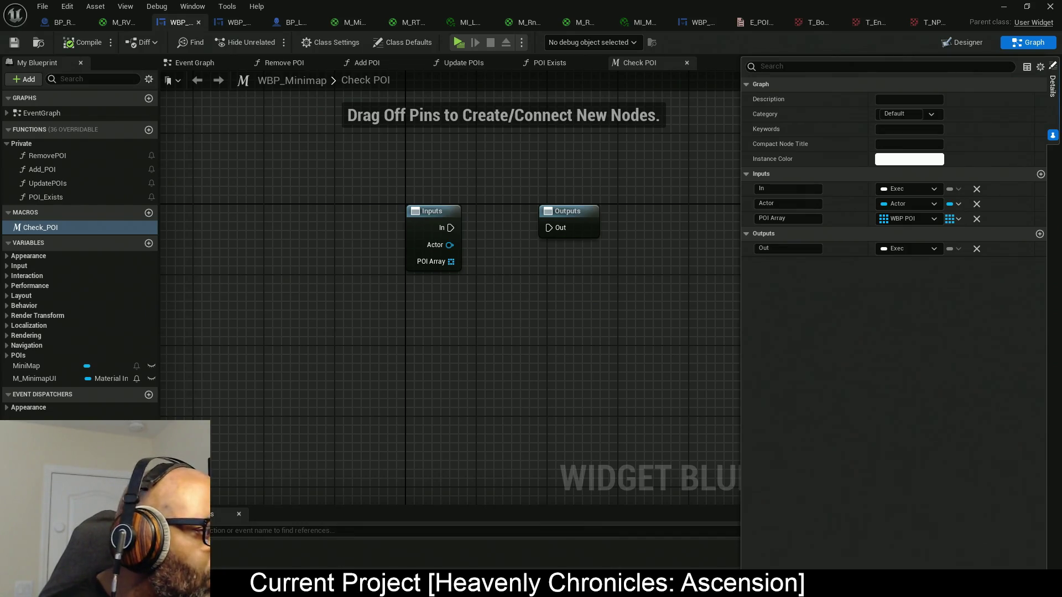
# - Open the Add_POI function graph, move its Return Node right, and widen and reframe the graph
pyautogui.scroll(-2, 351, 230)
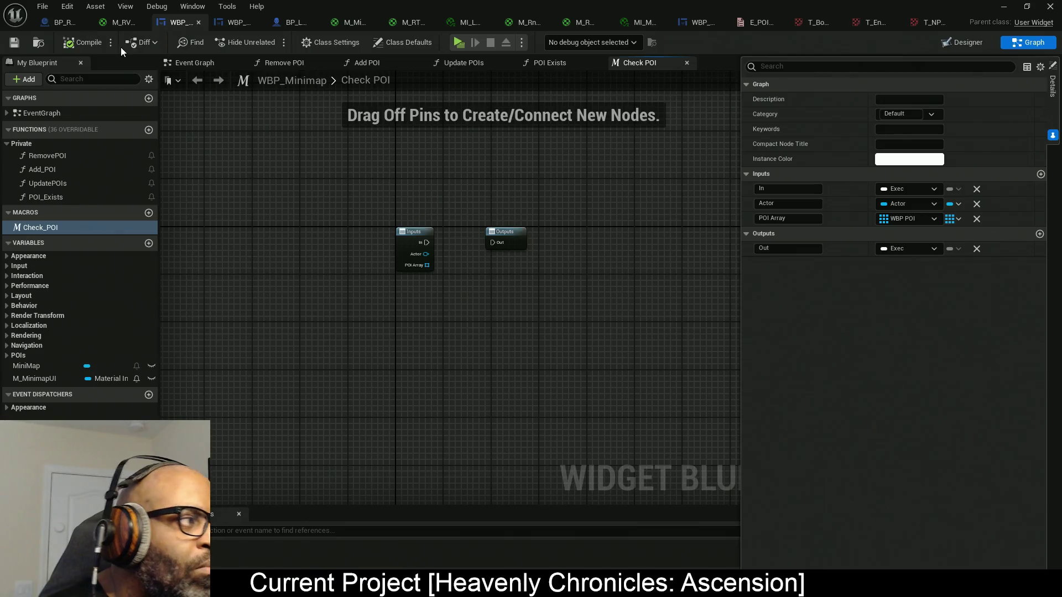
pyautogui.click(56, 169)
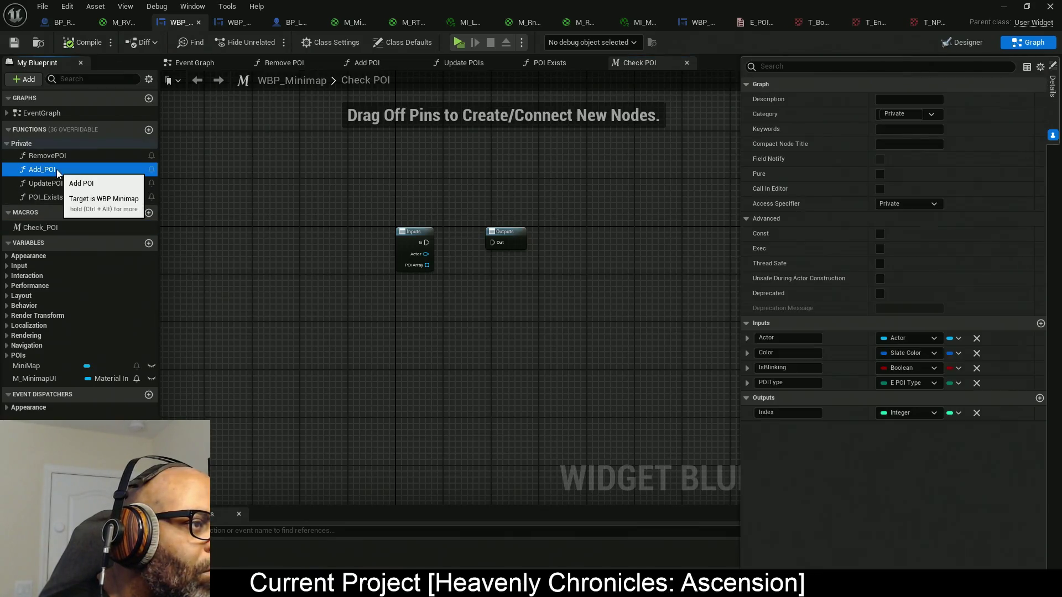
pyautogui.click(371, 67)
pyautogui.moveTo(662, 271); pyautogui.dragTo(356, 266)
pyautogui.click(372, 229)
pyautogui.moveTo(373, 229); pyautogui.dragTo(721, 227)
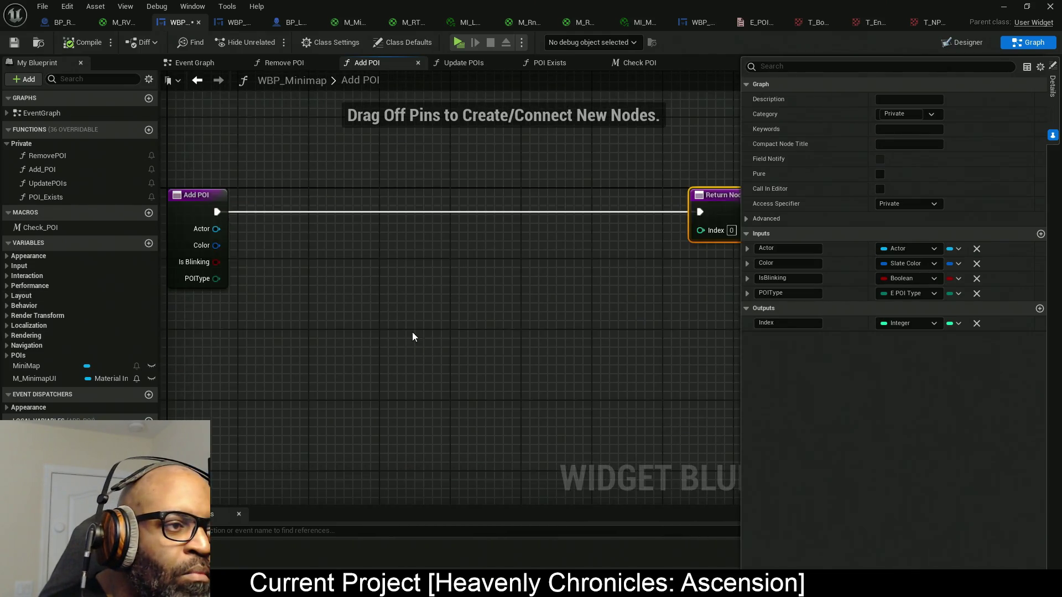
pyautogui.scroll(-2, 409, 333)
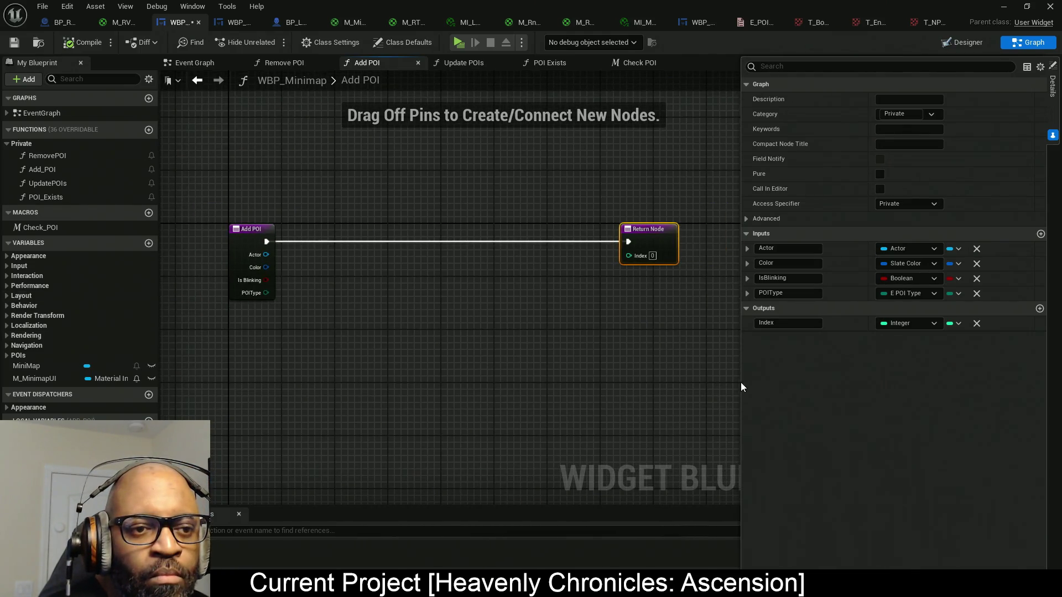
pyautogui.moveTo(741, 381)
pyautogui.mouseDown()
pyautogui.moveTo(851, 377)
pyautogui.moveTo(833, 376)
pyautogui.mouseUp()
pyautogui.moveTo(319, 376); pyautogui.dragTo(369, 380)
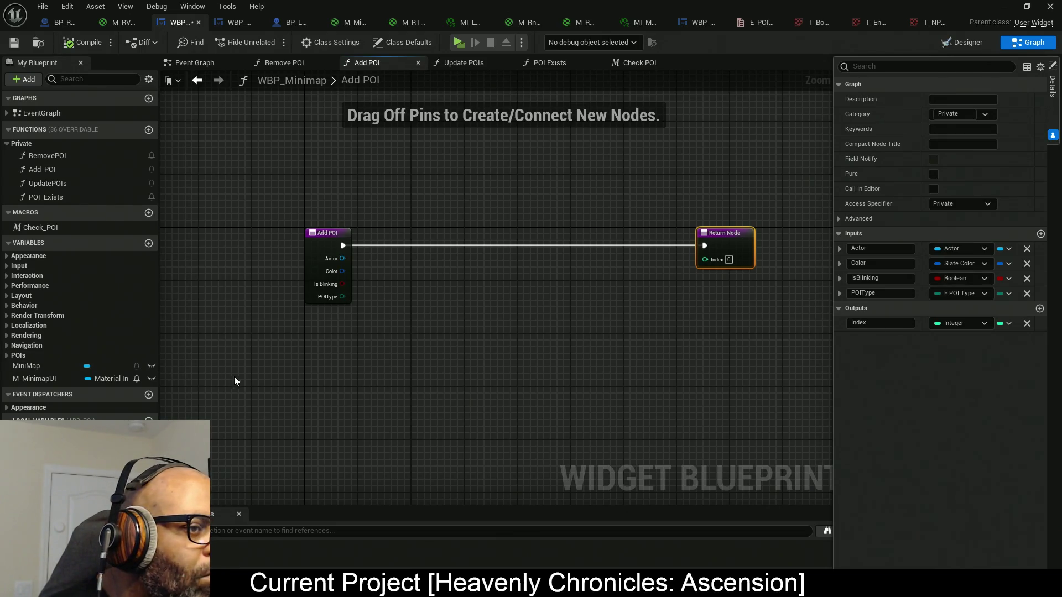
pyautogui.scroll(1, 300, 350)
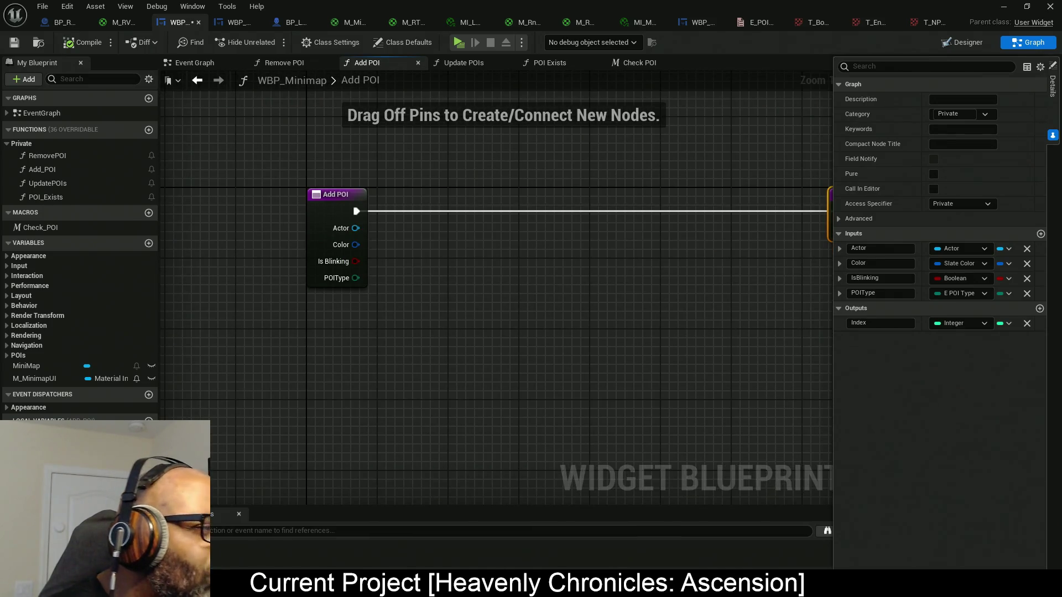
pyautogui.moveTo(205, 367)
pyautogui.mouseDown()
pyautogui.moveTo(275, 367)
pyautogui.moveTo(274, 350)
pyautogui.moveTo(268, 359)
pyautogui.mouseUp()
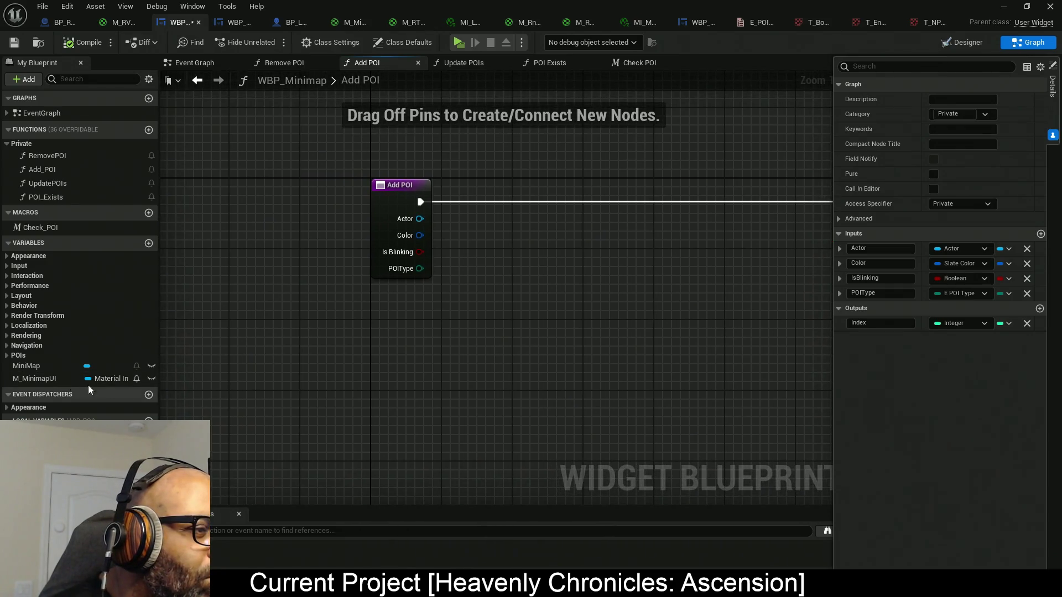
pyautogui.click(18, 356)
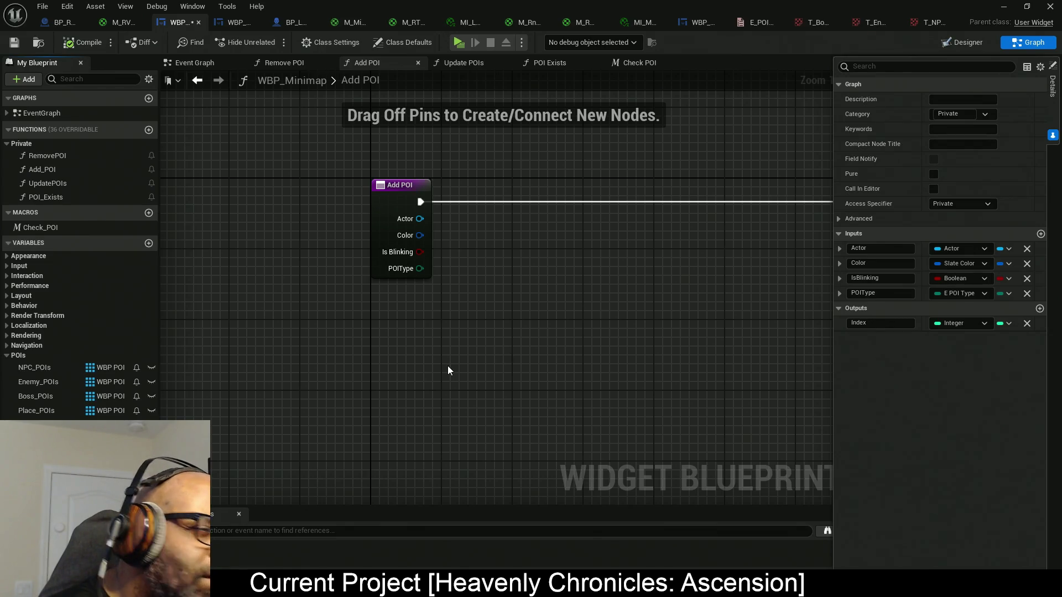
# - Duplicate NPC_POIs as Dynamic_POIs and move it to the top of the POIs category
pyautogui.moveTo(540, 345)
pyautogui.mouseDown()
pyautogui.moveTo(465, 346)
pyautogui.moveTo(413, 316)
pyautogui.moveTo(436, 348)
pyautogui.mouseUp()
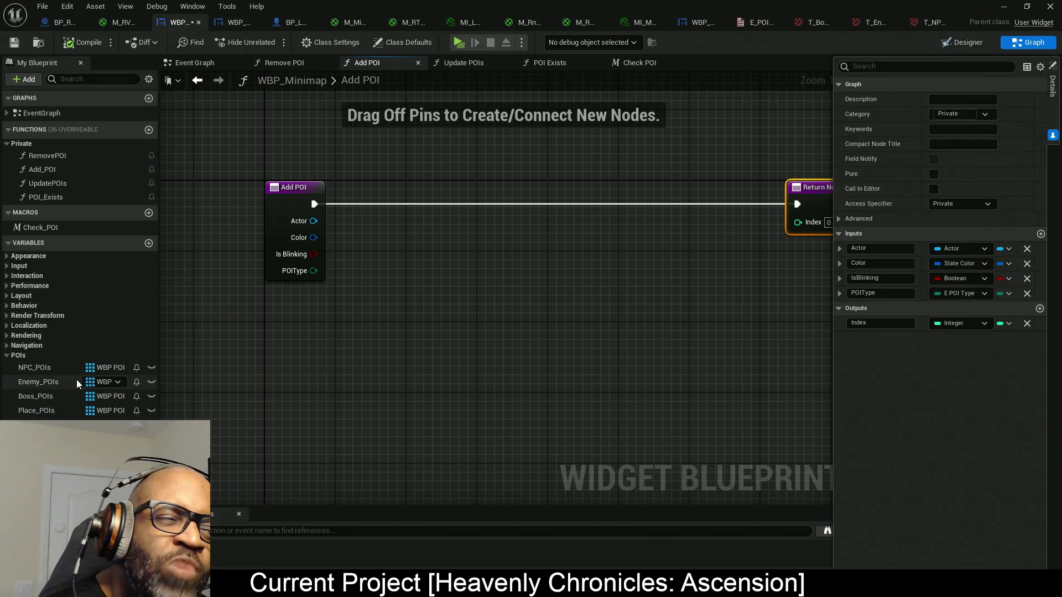
pyautogui.rightClick(49, 370)
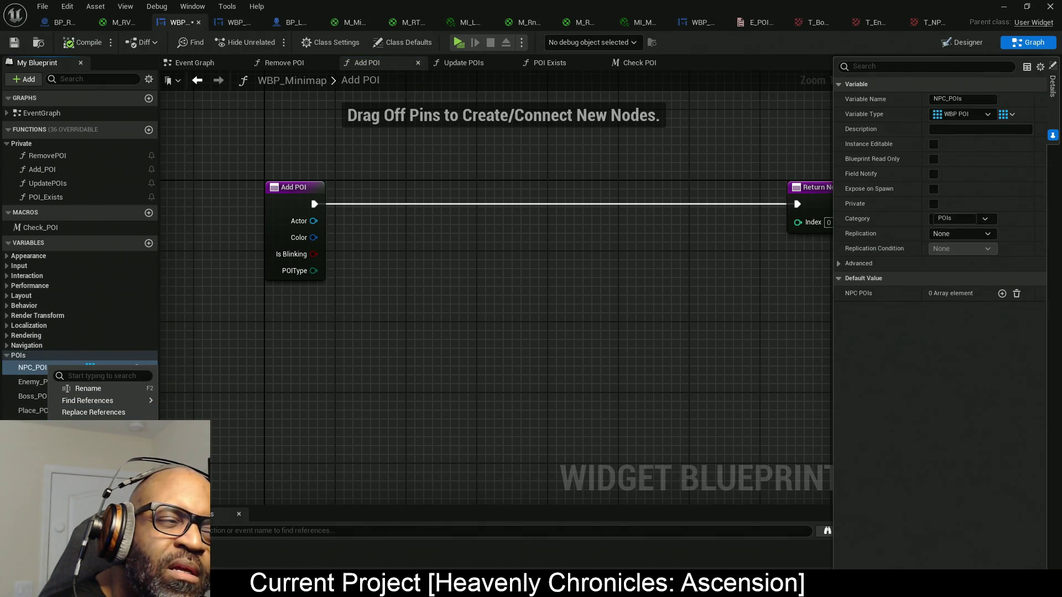
pyautogui.press('Escape')
pyautogui.hotkey('ctrl', 'w')
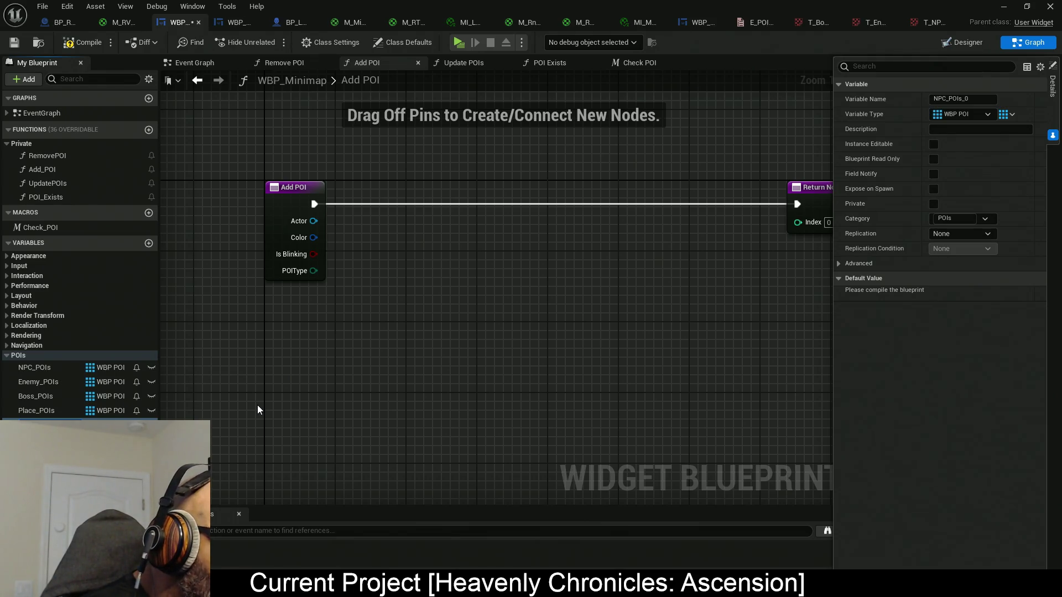
pyautogui.press('Return')
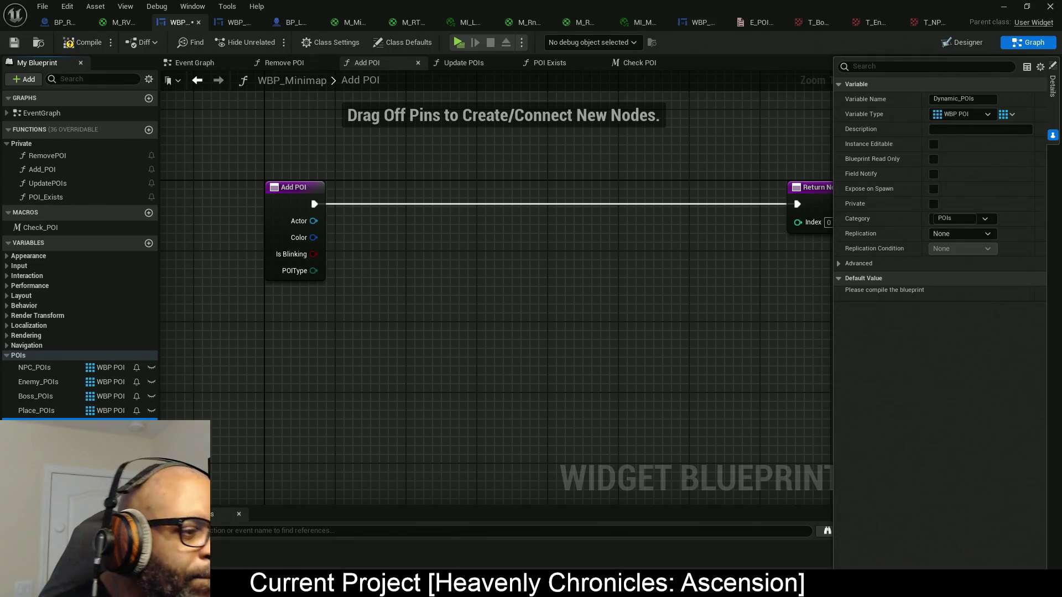
pyautogui.moveTo(53, 423)
pyautogui.mouseDown()
pyautogui.moveTo(53, 369)
pyautogui.moveTo(332, 310)
pyautogui.moveTo(334, 296)
pyautogui.mouseUp()
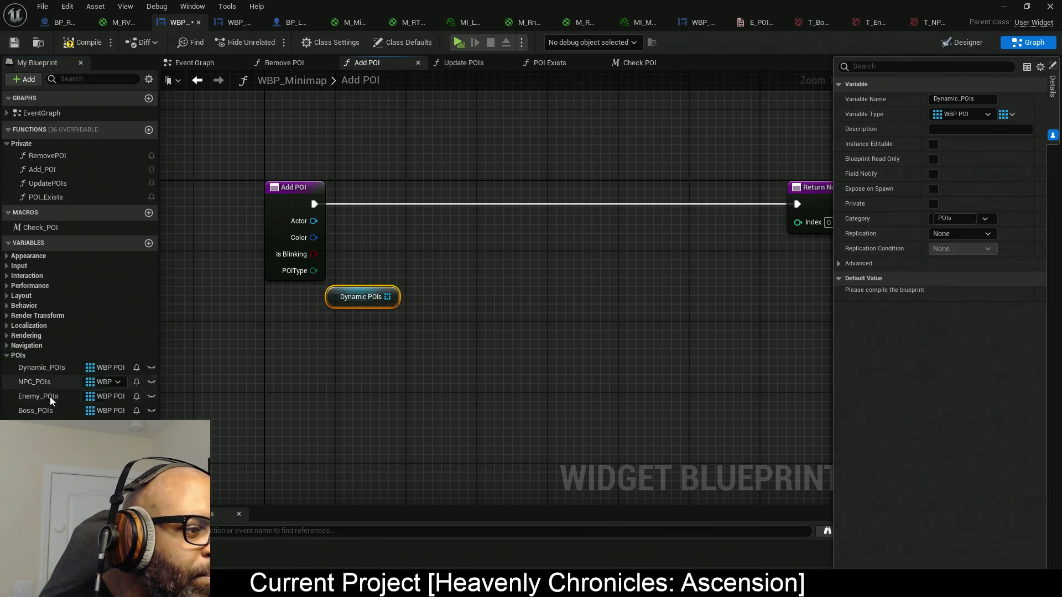
# - Add a Place_POIs getter beside Dynamic_POIs, move both lower, and place a POI_Exists call
pyautogui.moveTo(35, 425)
pyautogui.mouseDown()
pyautogui.moveTo(356, 363)
pyautogui.moveTo(349, 334)
pyautogui.moveTo(358, 331)
pyautogui.mouseUp()
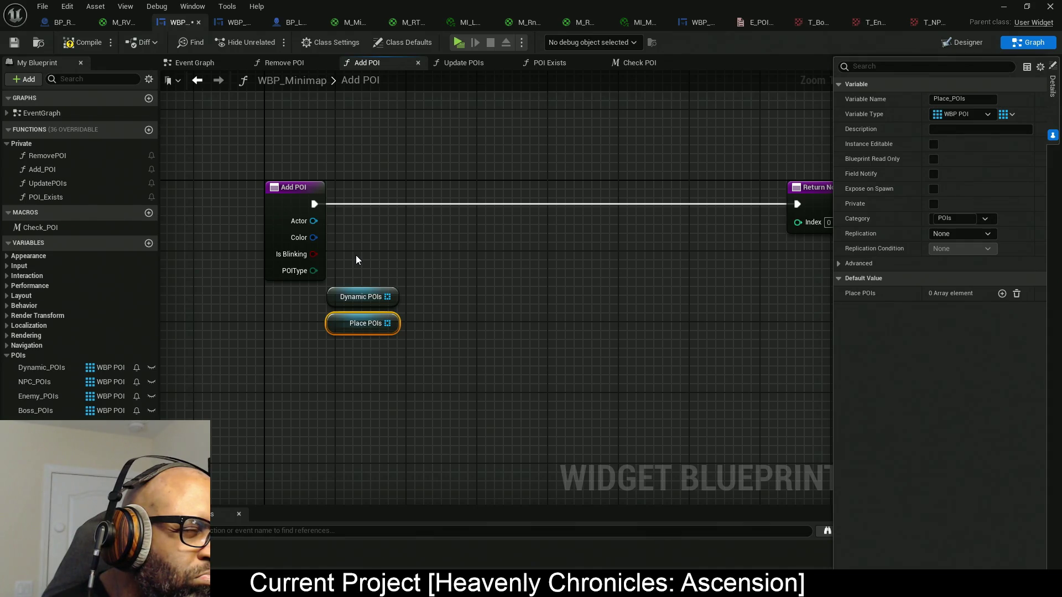
pyautogui.moveTo(352, 276)
pyautogui.mouseDown()
pyautogui.moveTo(308, 304)
pyautogui.moveTo(298, 360)
pyautogui.mouseUp()
pyautogui.moveTo(338, 327); pyautogui.dragTo(329, 389)
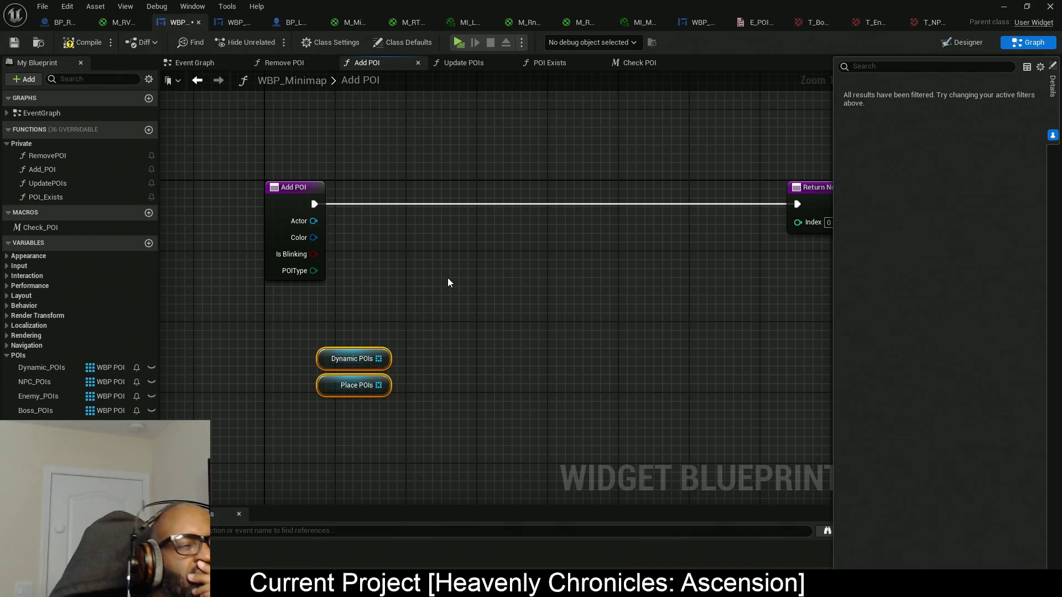
pyautogui.moveTo(46, 197)
pyautogui.mouseDown()
pyautogui.moveTo(538, 302)
pyautogui.moveTo(489, 292)
pyautogui.mouseUp()
pyautogui.moveTo(434, 346)
pyautogui.mouseDown()
pyautogui.moveTo(467, 334)
pyautogui.moveTo(422, 338)
pyautogui.mouseUp()
# - Make the POI_Array input of POI Exists an array
pyautogui.moveTo(461, 250); pyautogui.dragTo(597, 401)
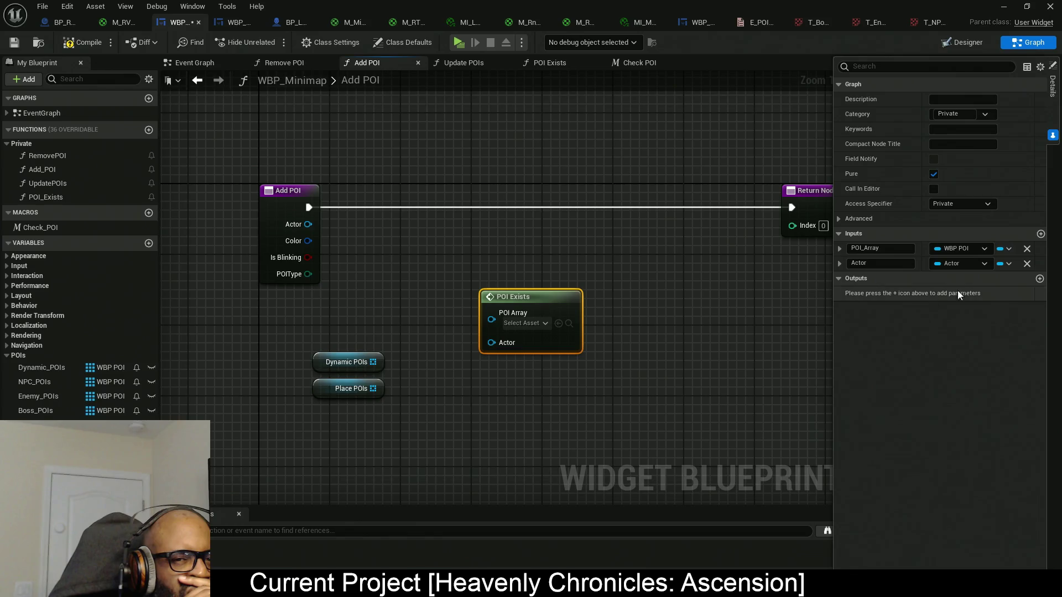
pyautogui.click(1005, 250)
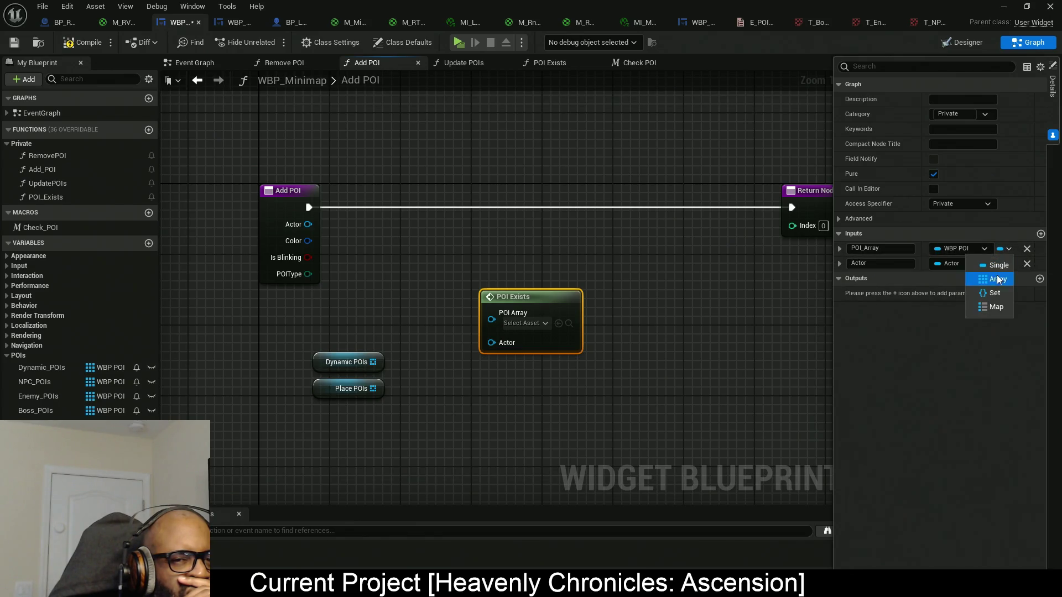
pyautogui.click(995, 281)
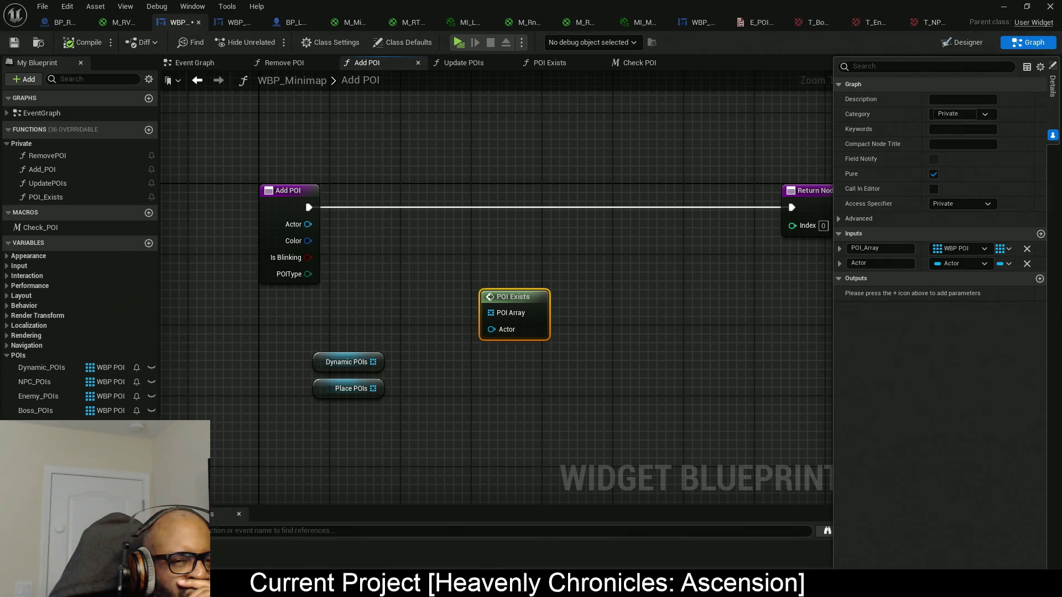
# - Add a single Boolean output named 'return' to POI Exists
pyautogui.click(1040, 279)
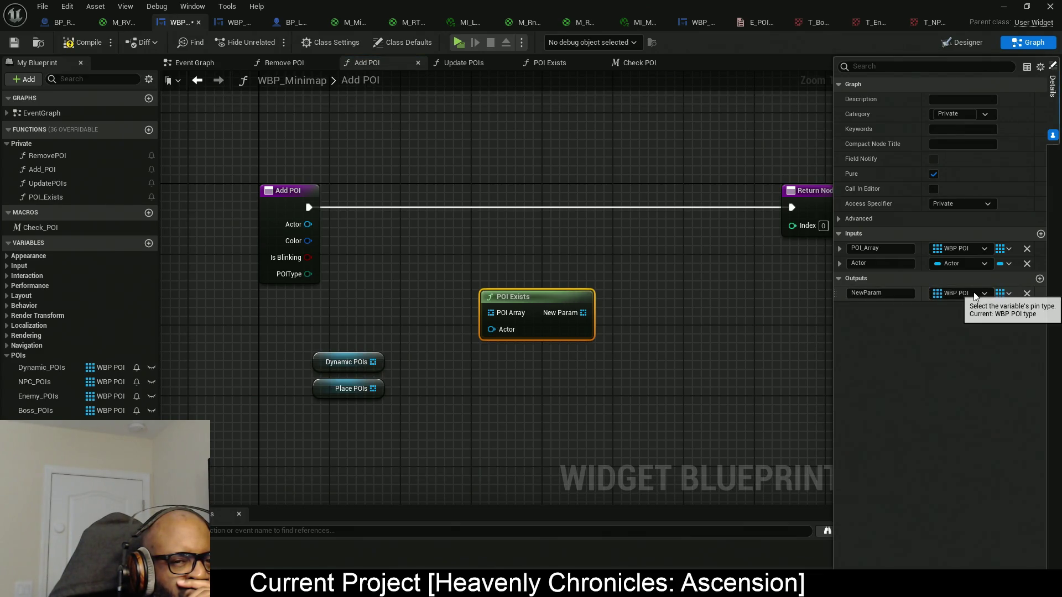
pyautogui.click(959, 293)
pyautogui.click(928, 324)
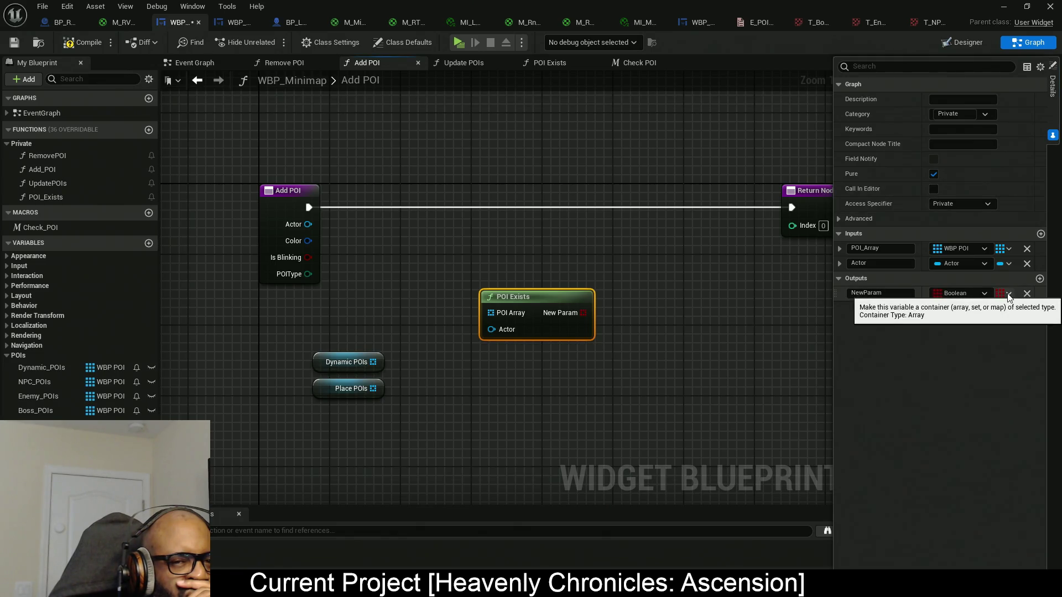
pyautogui.click(1004, 295)
pyautogui.click(998, 323)
pyautogui.click(882, 295)
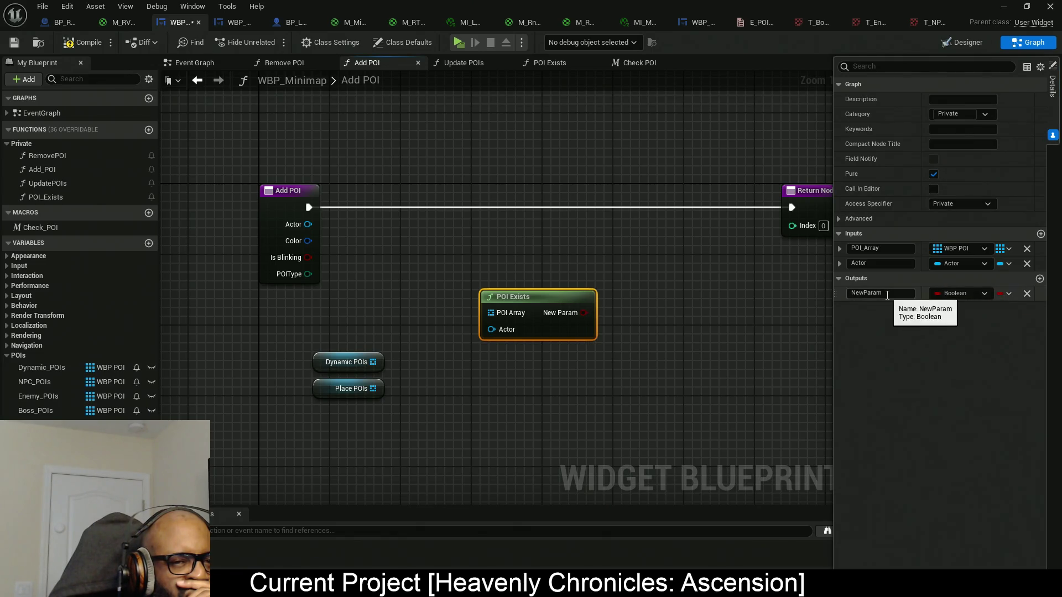
pyautogui.write('Ex')
pyautogui.press('BackSpace')
pyautogui.press('BackSpace')
pyautogui.write('turn')
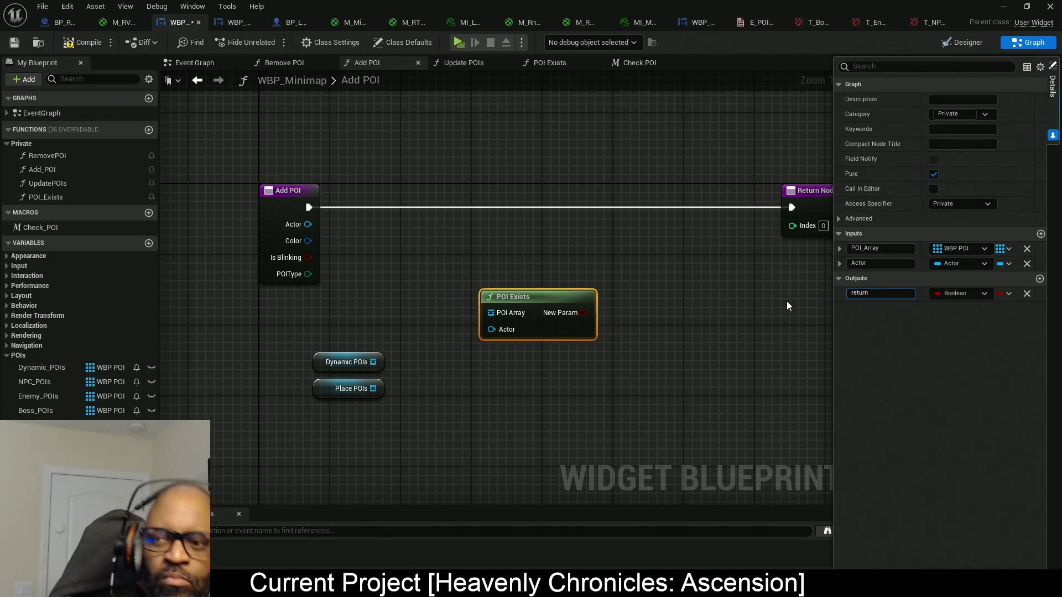
pyautogui.press('Return')
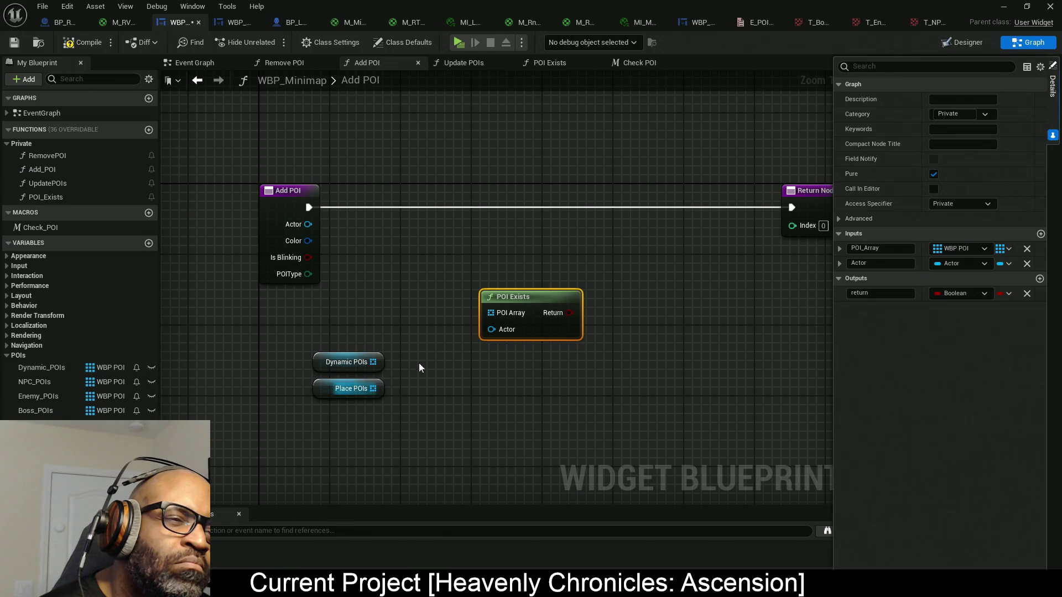
# - Wire a Get Actor node into POI Exists' Actor input and reposition both nodes
pyautogui.moveTo(415, 367); pyautogui.dragTo(472, 303)
pyautogui.moveTo(543, 270); pyautogui.dragTo(485, 370)
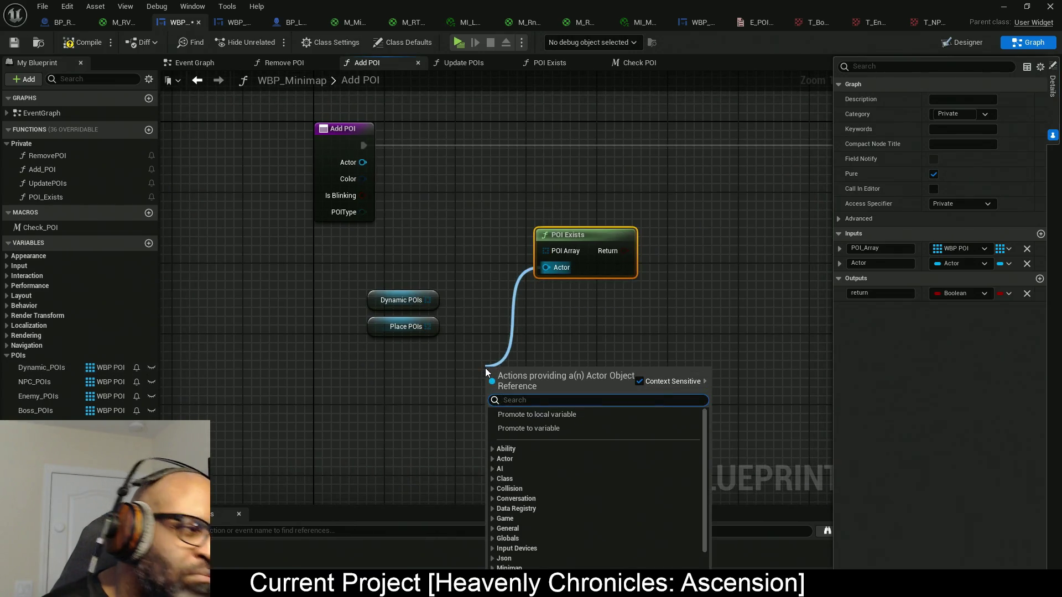
pyautogui.write('get actor')
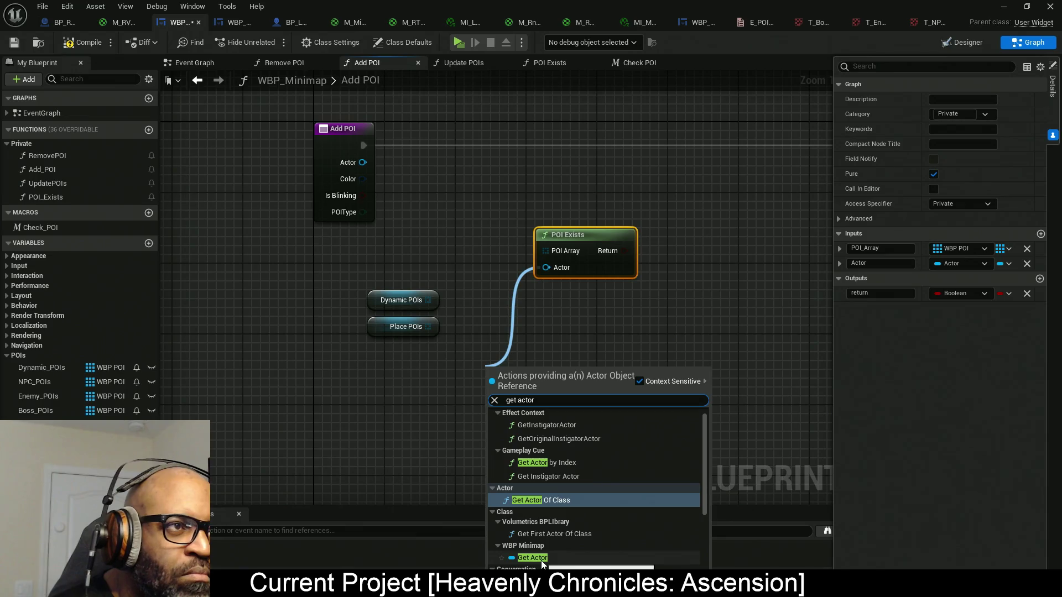
pyautogui.click(542, 560)
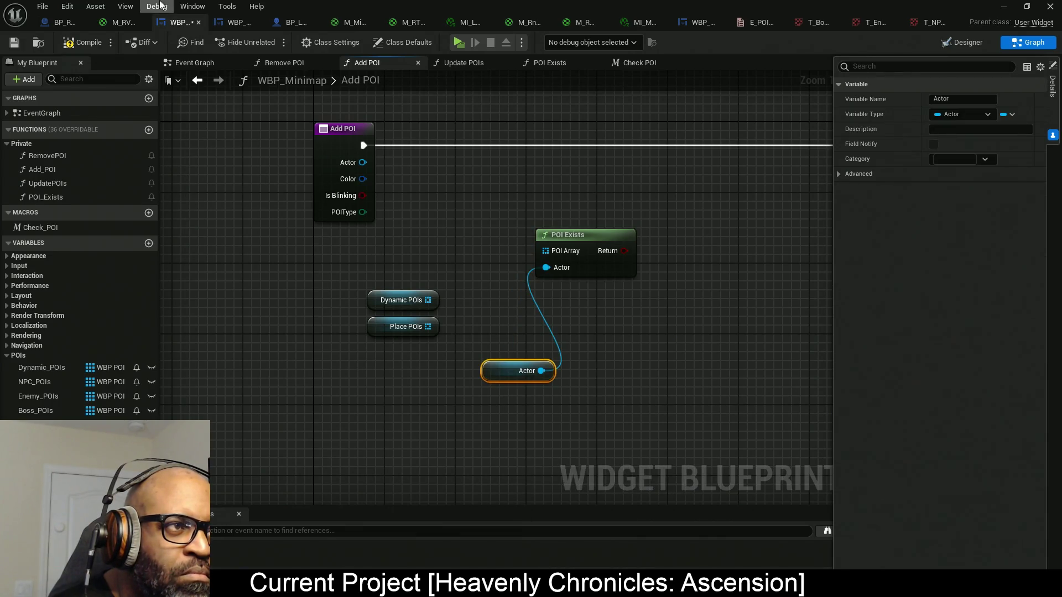
pyautogui.moveTo(502, 380)
pyautogui.mouseDown()
pyautogui.moveTo(387, 394)
pyautogui.moveTo(396, 432)
pyautogui.mouseUp()
pyautogui.moveTo(584, 232); pyautogui.dragTo(620, 330)
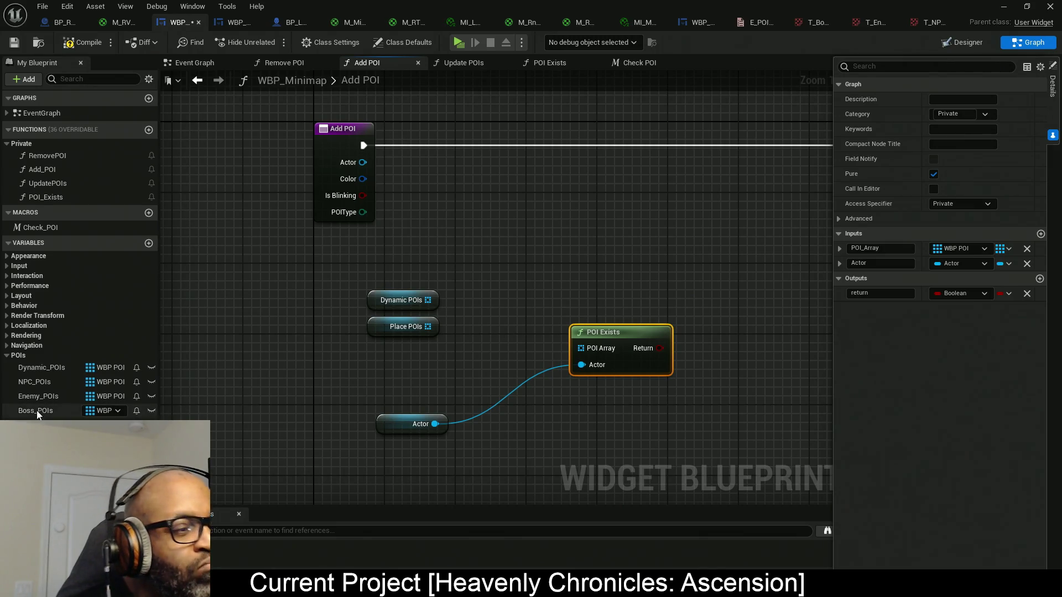
pyautogui.moveTo(362, 212); pyautogui.dragTo(441, 255)
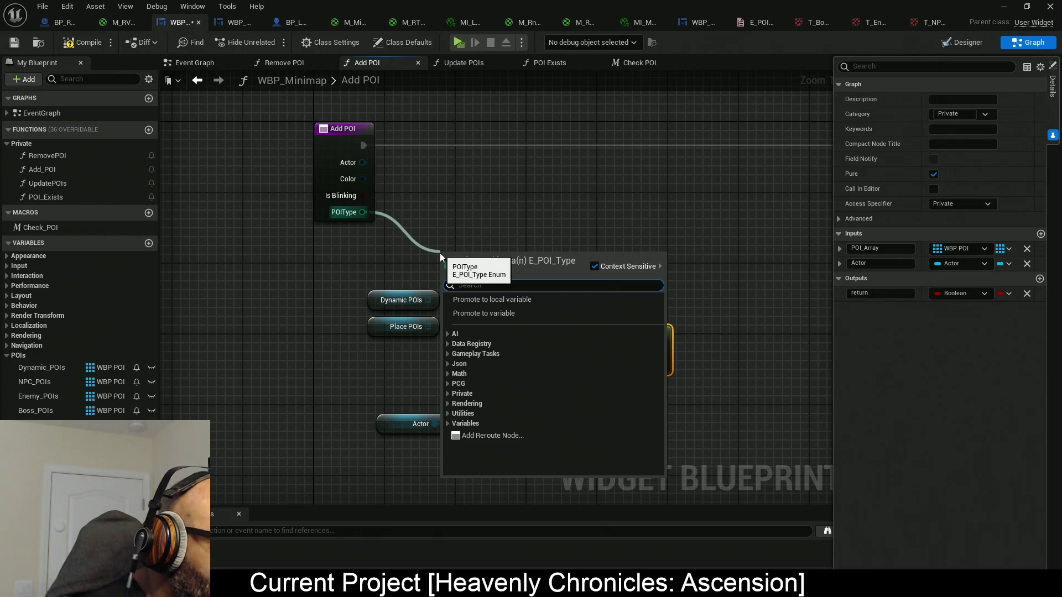
# - Add an Equal (Enum) node comparing POIType against NPC
pyautogui.write('=')
pyautogui.click(480, 357)
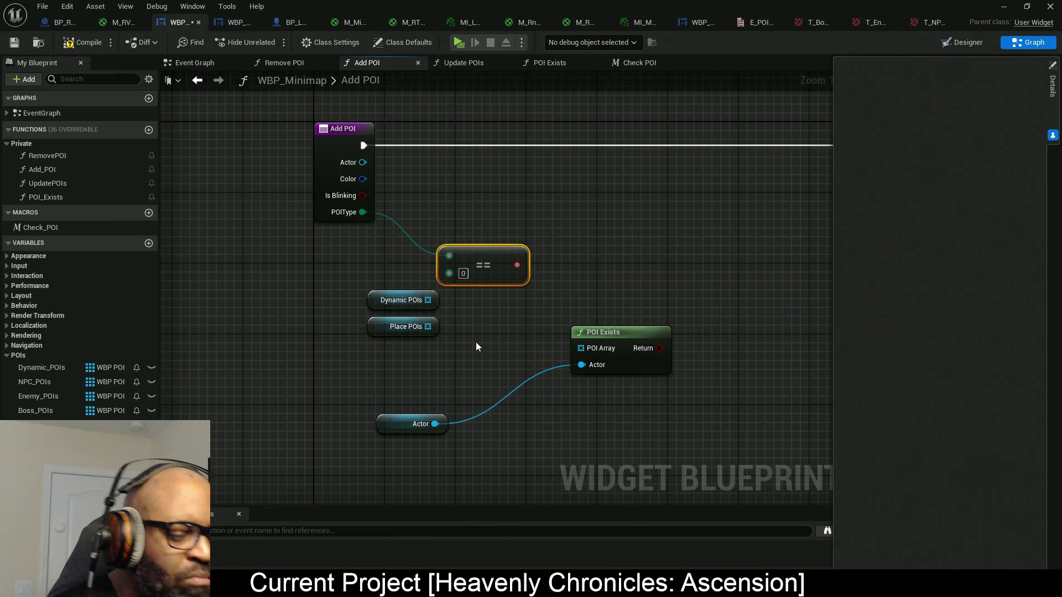
pyautogui.press('Delete')
pyautogui.moveTo(363, 213); pyautogui.dragTo(499, 297)
pyautogui.write('=')
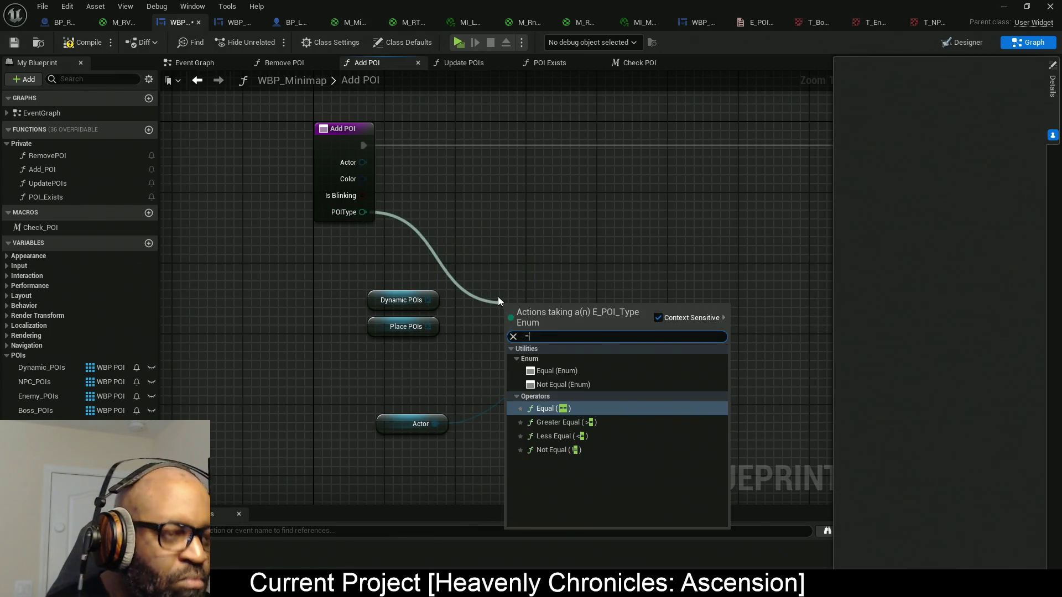
pyautogui.click(555, 370)
pyautogui.moveTo(566, 310); pyautogui.dragTo(511, 223)
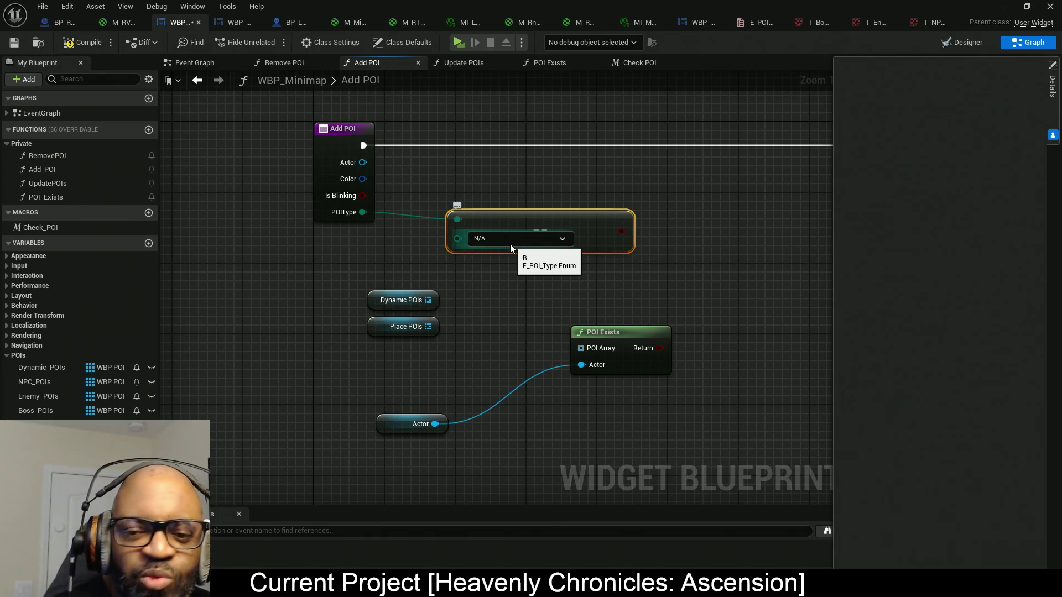
pyautogui.click(514, 239)
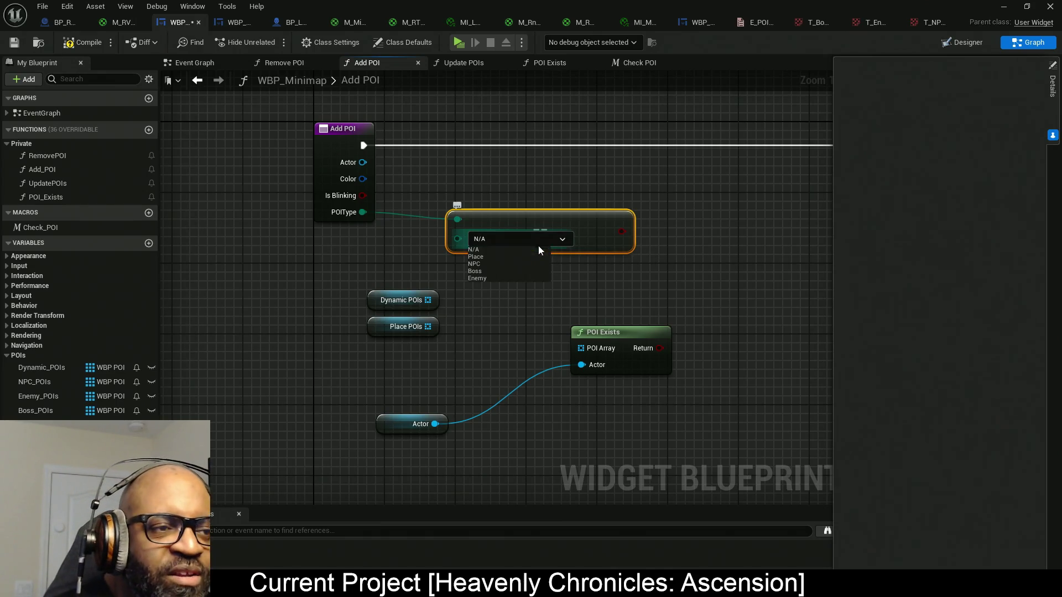
pyautogui.click(485, 263)
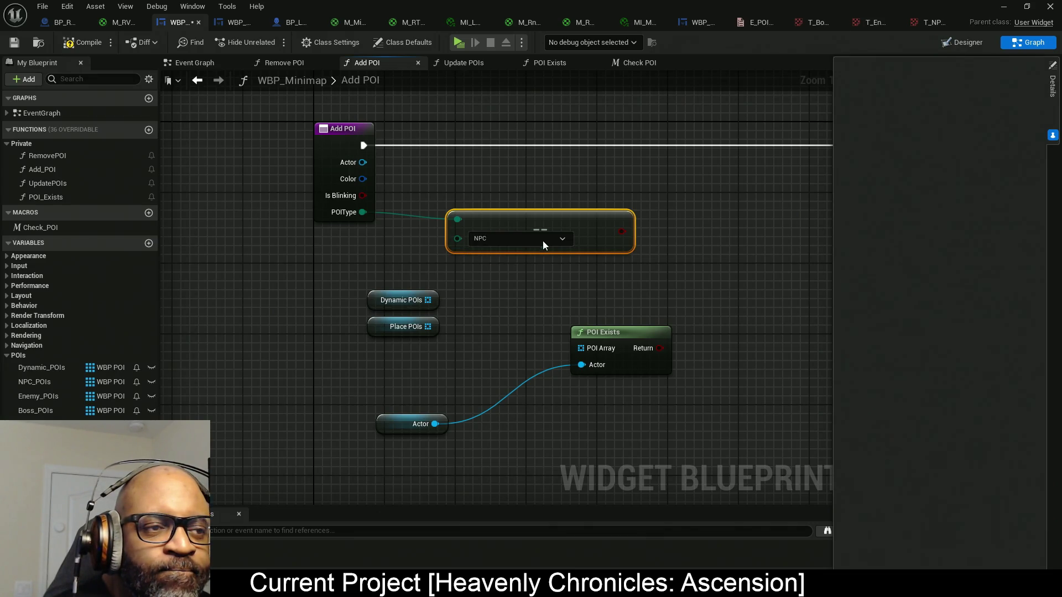
# - Add a Select feeding POI Exists' array, indexed by the NPC comparison
pyautogui.moveTo(414, 281)
pyautogui.mouseDown()
pyautogui.moveTo(422, 348)
pyautogui.moveTo(388, 326)
pyautogui.moveTo(318, 326)
pyautogui.mouseUp()
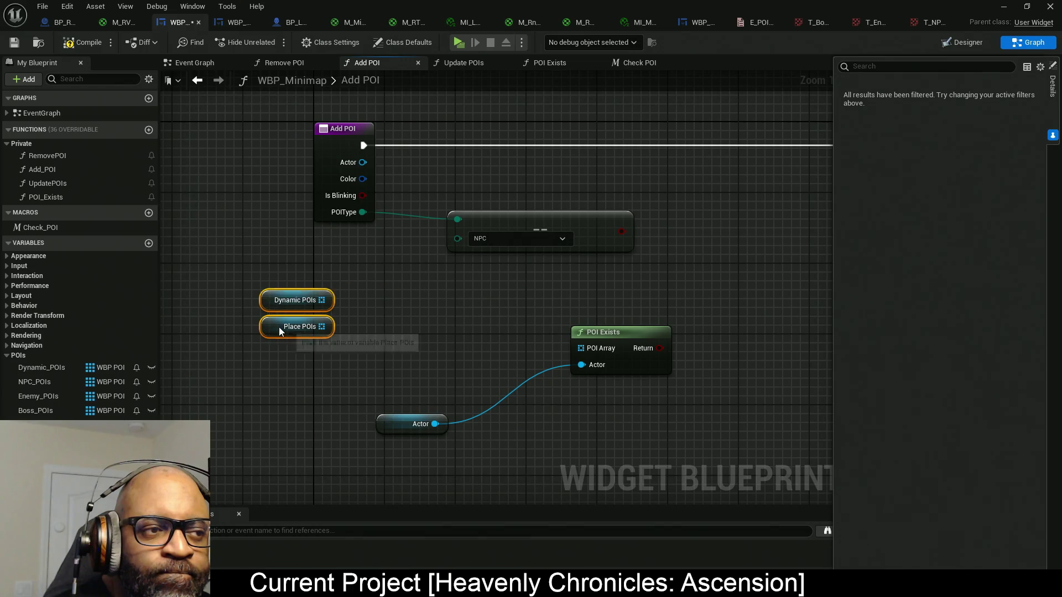
pyautogui.click(535, 231)
pyautogui.moveTo(535, 231); pyautogui.dragTo(464, 302)
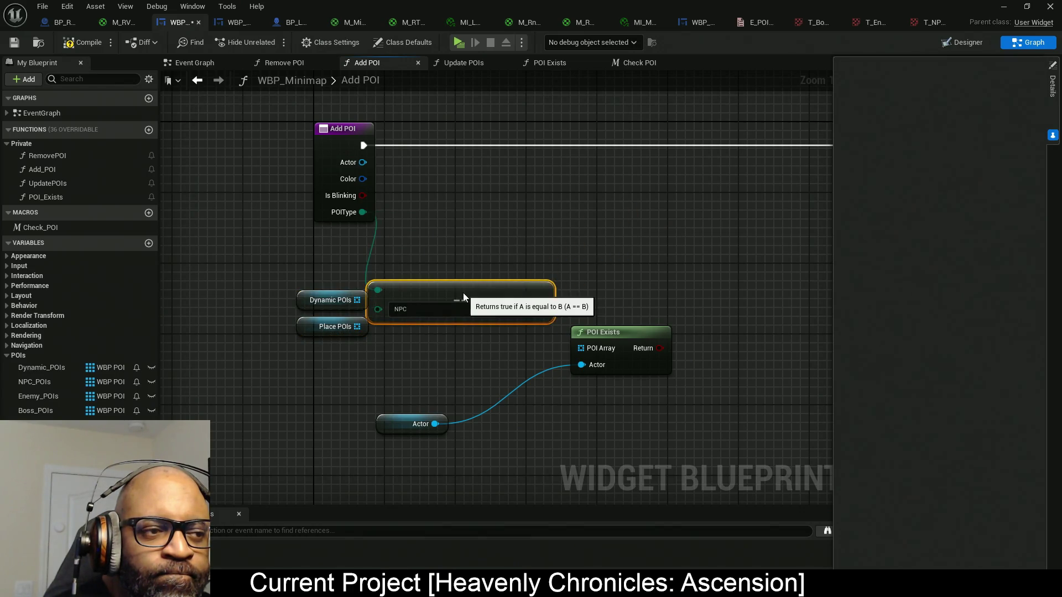
pyautogui.moveTo(627, 343)
pyautogui.mouseDown()
pyautogui.moveTo(741, 401)
pyautogui.moveTo(724, 384)
pyautogui.moveTo(723, 396)
pyautogui.moveTo(583, 366)
pyautogui.mouseUp()
pyautogui.write('se')
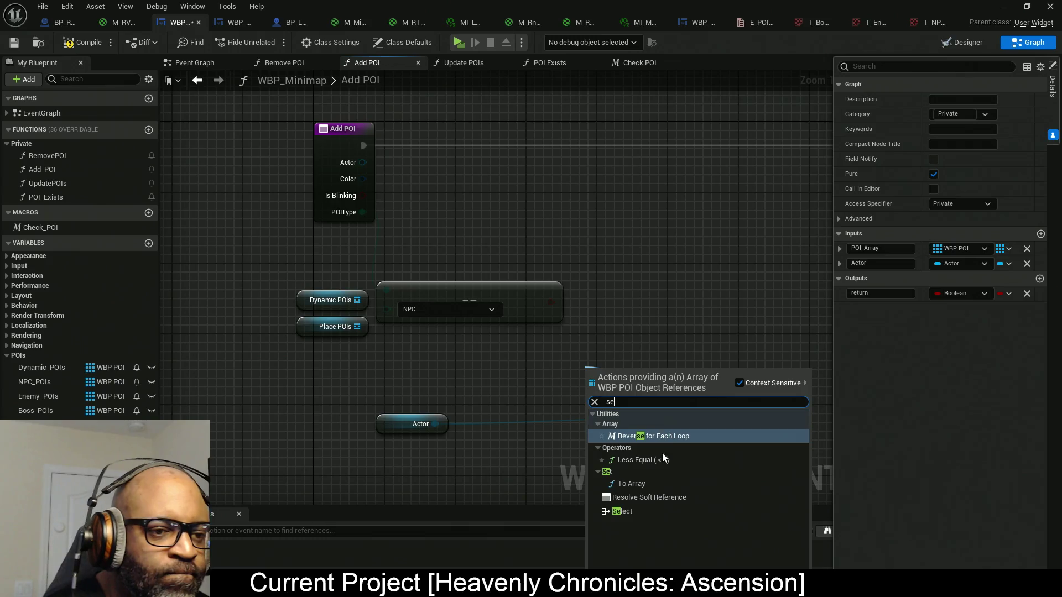
pyautogui.click(622, 511)
pyautogui.moveTo(626, 363)
pyautogui.mouseDown()
pyautogui.moveTo(492, 355)
pyautogui.moveTo(630, 307)
pyautogui.moveTo(663, 266)
pyautogui.mouseUp()
pyautogui.moveTo(634, 316); pyautogui.dragTo(553, 303)
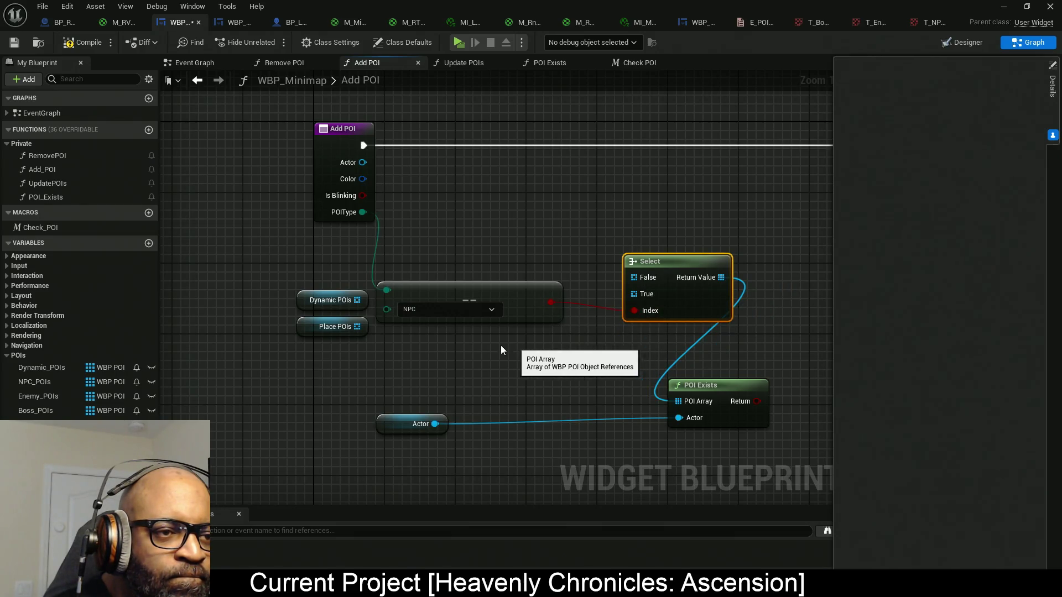
# - Regroup the Select, comparison, POI array getters, Actor getter and POI Exists nodes
pyautogui.moveTo(450, 293)
pyautogui.mouseDown()
pyautogui.moveTo(462, 314)
pyautogui.moveTo(472, 303)
pyautogui.mouseUp()
pyautogui.moveTo(442, 376)
pyautogui.mouseDown()
pyautogui.moveTo(309, 294)
pyautogui.moveTo(535, 265)
pyautogui.mouseUp()
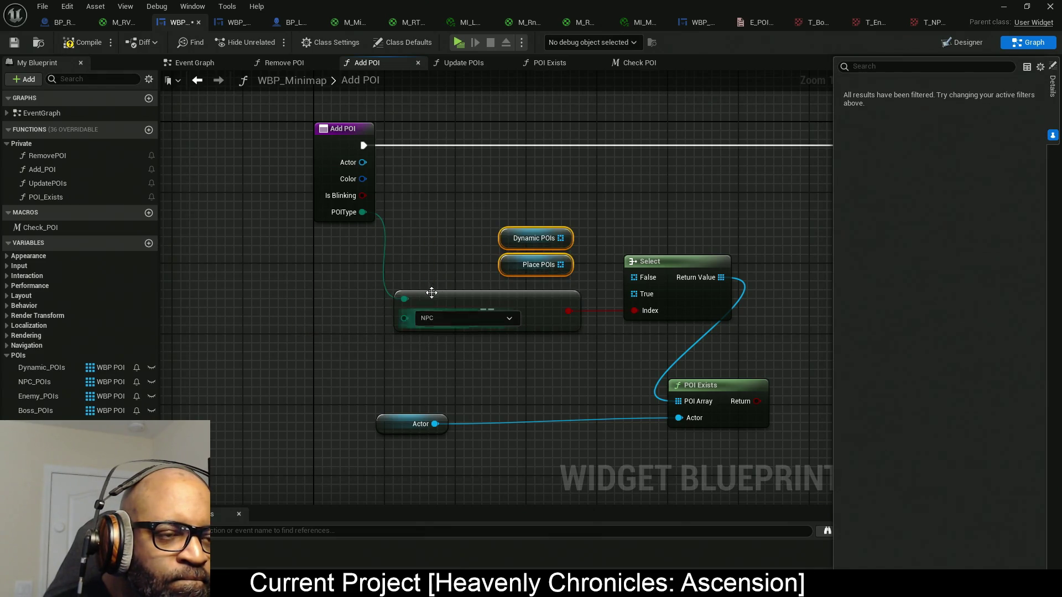
pyautogui.moveTo(653, 342)
pyautogui.mouseDown()
pyautogui.moveTo(612, 303)
pyautogui.moveTo(492, 251)
pyautogui.mouseUp()
pyautogui.moveTo(661, 354); pyautogui.dragTo(520, 226)
pyautogui.moveTo(699, 311); pyautogui.dragTo(617, 355)
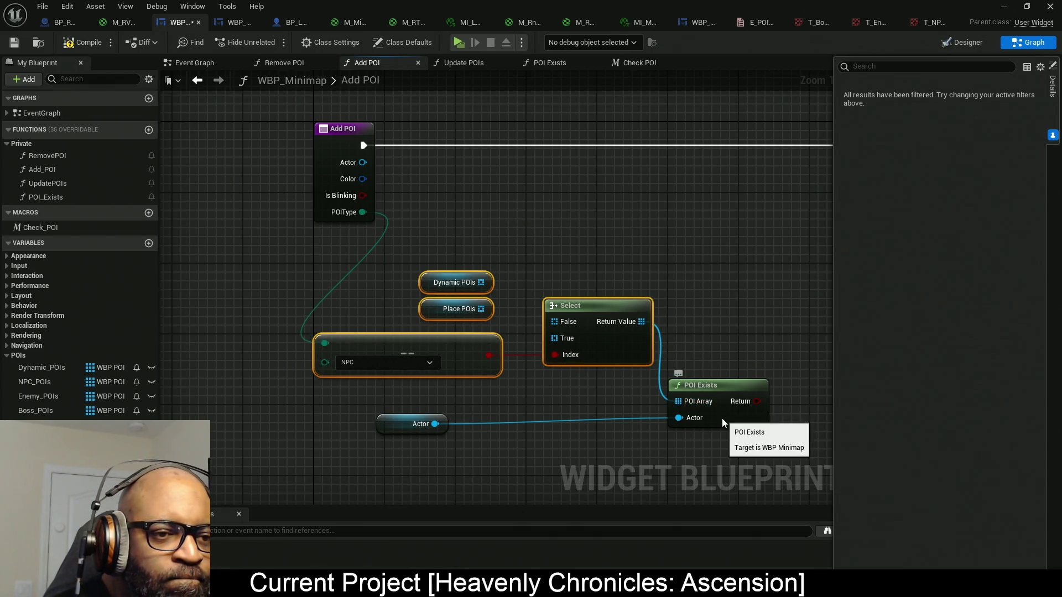
pyautogui.moveTo(722, 423); pyautogui.dragTo(731, 423)
pyautogui.moveTo(393, 423); pyautogui.dragTo(609, 416)
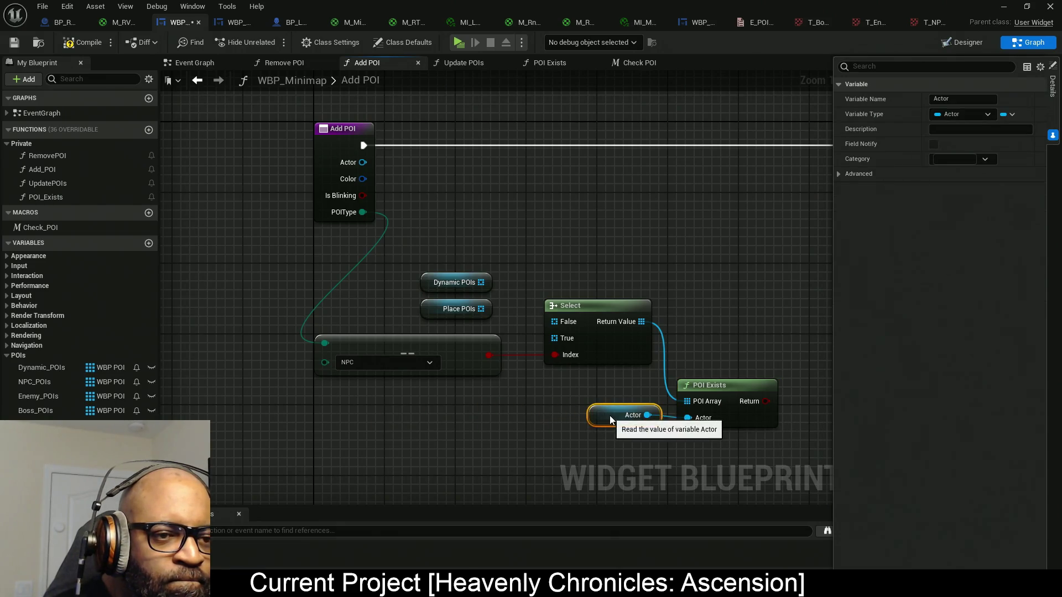
pyautogui.moveTo(682, 440); pyautogui.dragTo(595, 389)
pyautogui.moveTo(511, 405)
pyautogui.mouseDown()
pyautogui.moveTo(565, 411)
pyautogui.moveTo(525, 406)
pyautogui.moveTo(531, 396)
pyautogui.moveTo(456, 359)
pyautogui.mouseUp()
pyautogui.click(555, 397)
pyautogui.moveTo(542, 409); pyautogui.dragTo(545, 377)
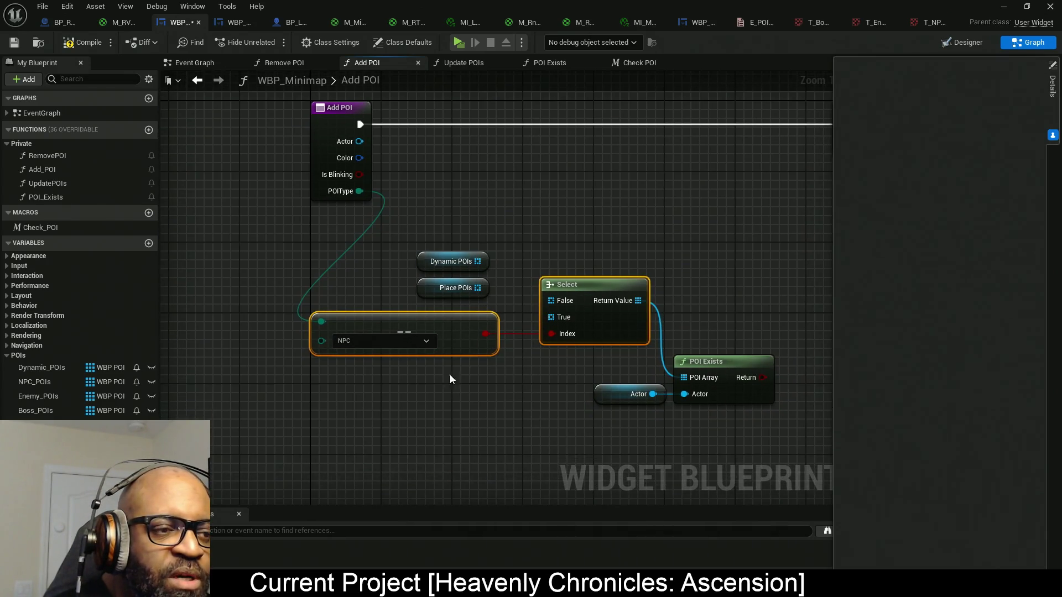
# - Stack Place POIs above Dynamic POIs and wire Dynamic POIs into Select's True input
pyautogui.moveTo(458, 346)
pyautogui.mouseDown()
pyautogui.moveTo(457, 422)
pyautogui.moveTo(464, 398)
pyautogui.mouseUp()
pyautogui.click(460, 358)
pyautogui.moveTo(487, 243)
pyautogui.mouseDown()
pyautogui.moveTo(412, 293)
pyautogui.moveTo(422, 340)
pyautogui.mouseUp()
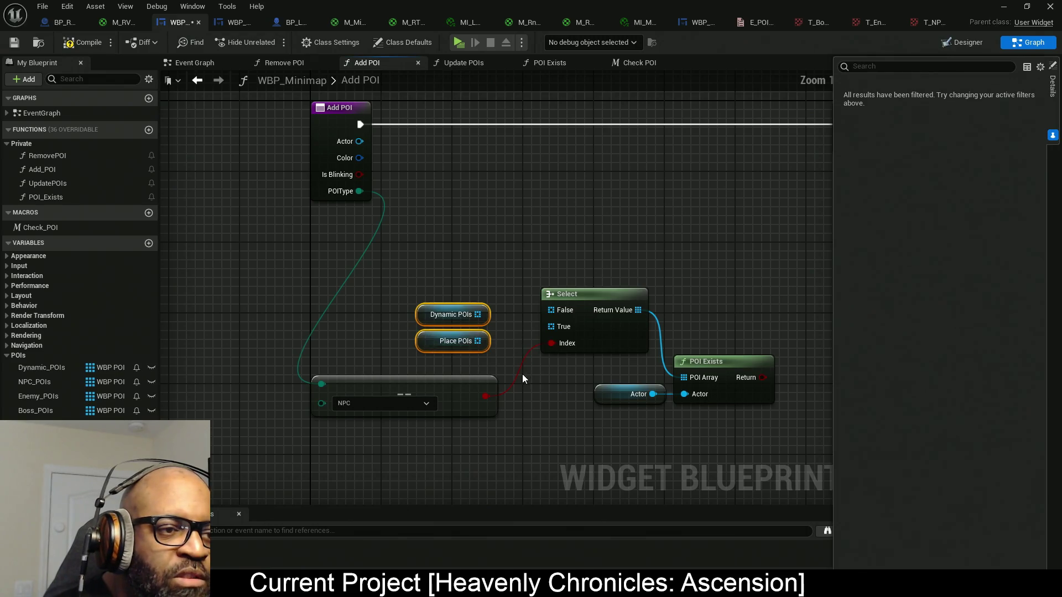
pyautogui.click(422, 340)
pyautogui.moveTo(422, 340)
pyautogui.mouseDown()
pyautogui.moveTo(421, 277)
pyautogui.moveTo(434, 331)
pyautogui.mouseUp()
pyautogui.keyDown('ctrl'); pyautogui.click(434, 315); pyautogui.keyUp('ctrl')
pyautogui.moveTo(550, 326)
pyautogui.mouseDown()
pyautogui.moveTo(476, 326)
pyautogui.moveTo(490, 300)
pyautogui.moveTo(478, 296)
pyautogui.mouseUp()
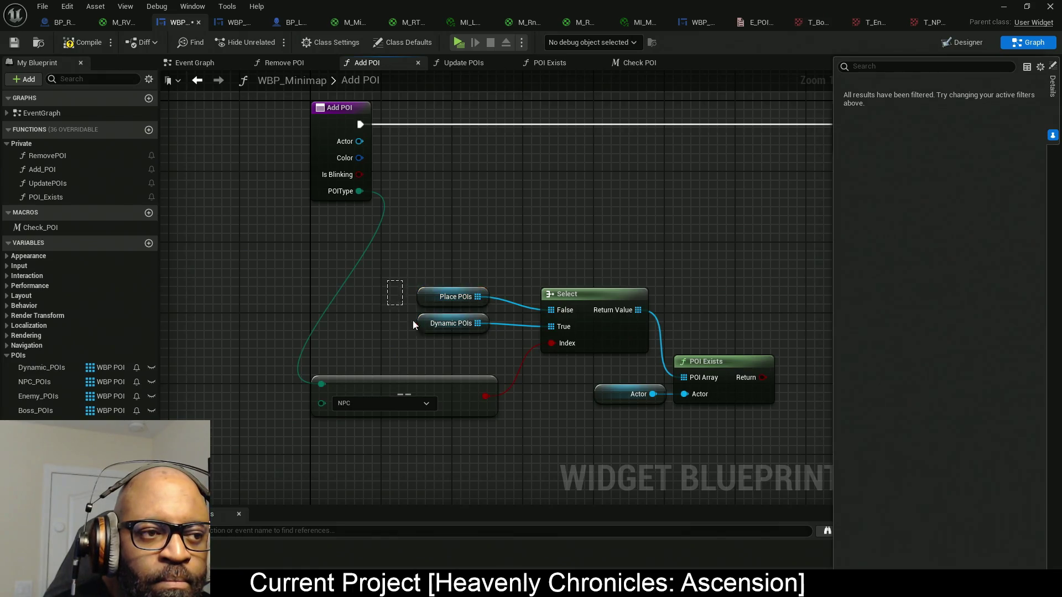
# - Arrange Place POIs, Dynamic POIs, Select and the NPC comparison closer together
pyautogui.moveTo(425, 325)
pyautogui.mouseDown()
pyautogui.moveTo(391, 334)
pyautogui.moveTo(475, 310)
pyautogui.moveTo(465, 310)
pyautogui.mouseUp()
pyautogui.click(386, 311)
pyautogui.moveTo(404, 342); pyautogui.dragTo(412, 336)
pyautogui.moveTo(414, 280); pyautogui.dragTo(572, 374)
pyautogui.moveTo(467, 367); pyautogui.dragTo(435, 333)
pyautogui.click(502, 332)
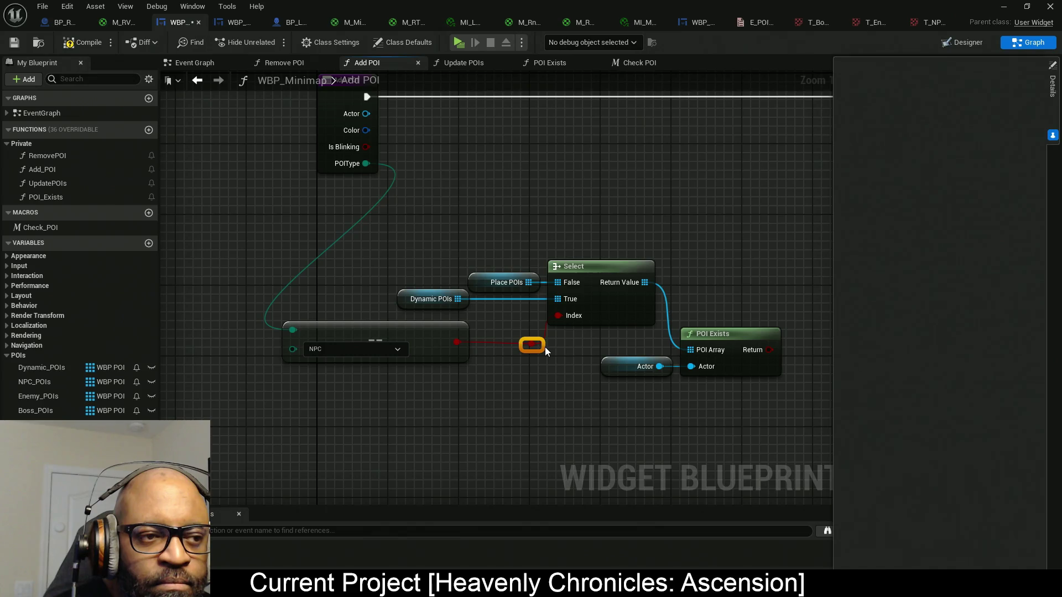
pyautogui.moveTo(347, 340); pyautogui.dragTo(345, 343)
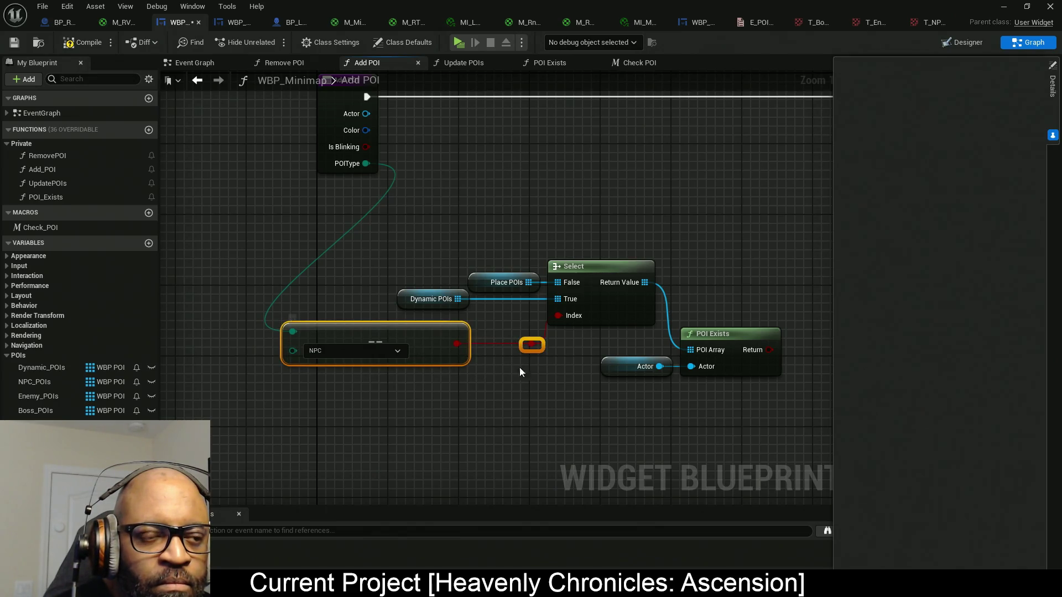
# - Shift the whole POI lookup group up-left and move the Return Node further right
pyautogui.moveTo(531, 397); pyautogui.dragTo(459, 399)
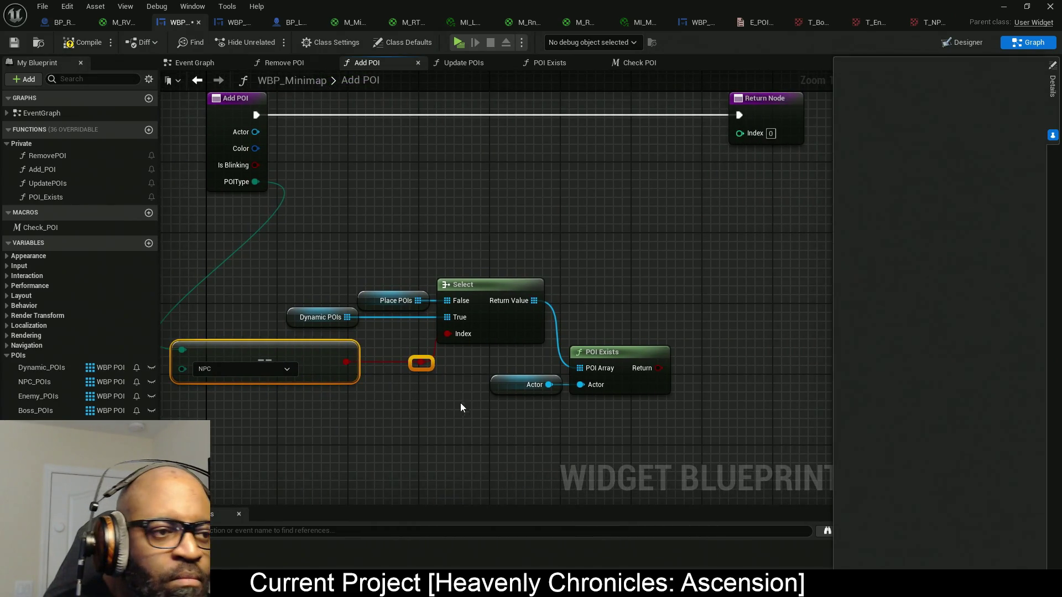
pyautogui.moveTo(529, 414); pyautogui.dragTo(578, 396)
pyautogui.moveTo(712, 422); pyautogui.dragTo(196, 247)
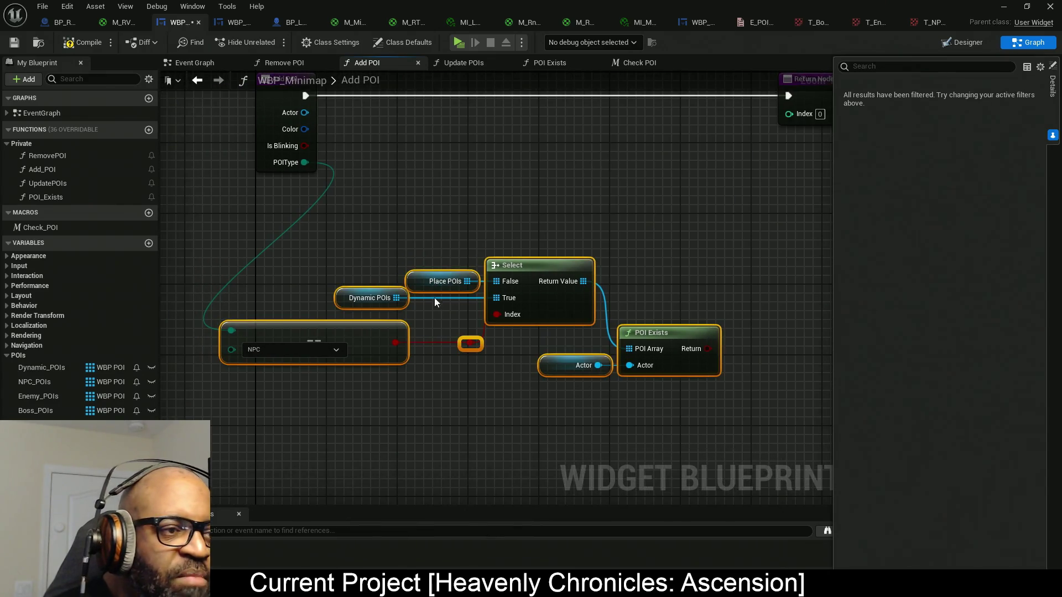
pyautogui.moveTo(371, 345)
pyautogui.mouseDown()
pyautogui.moveTo(302, 318)
pyautogui.moveTo(316, 270)
pyautogui.mouseUp()
pyautogui.click(450, 351)
pyautogui.moveTo(450, 351)
pyautogui.mouseDown()
pyautogui.moveTo(389, 413)
pyautogui.moveTo(578, 357)
pyautogui.moveTo(642, 287)
pyautogui.moveTo(578, 294)
pyautogui.mouseUp()
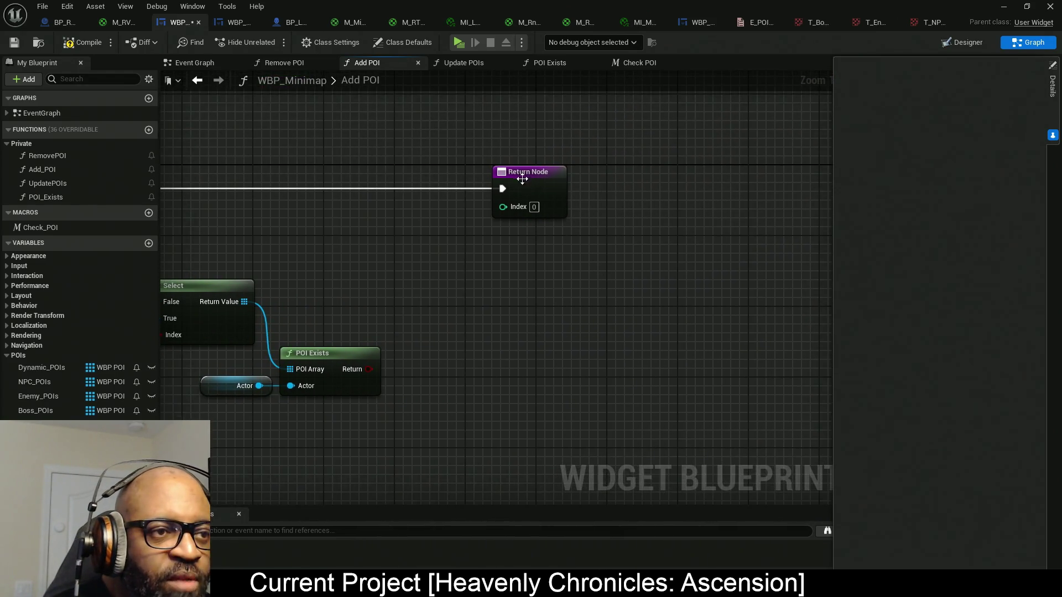
pyautogui.moveTo(521, 178); pyautogui.dragTo(772, 176)
pyautogui.moveTo(452, 302); pyautogui.dragTo(557, 280)
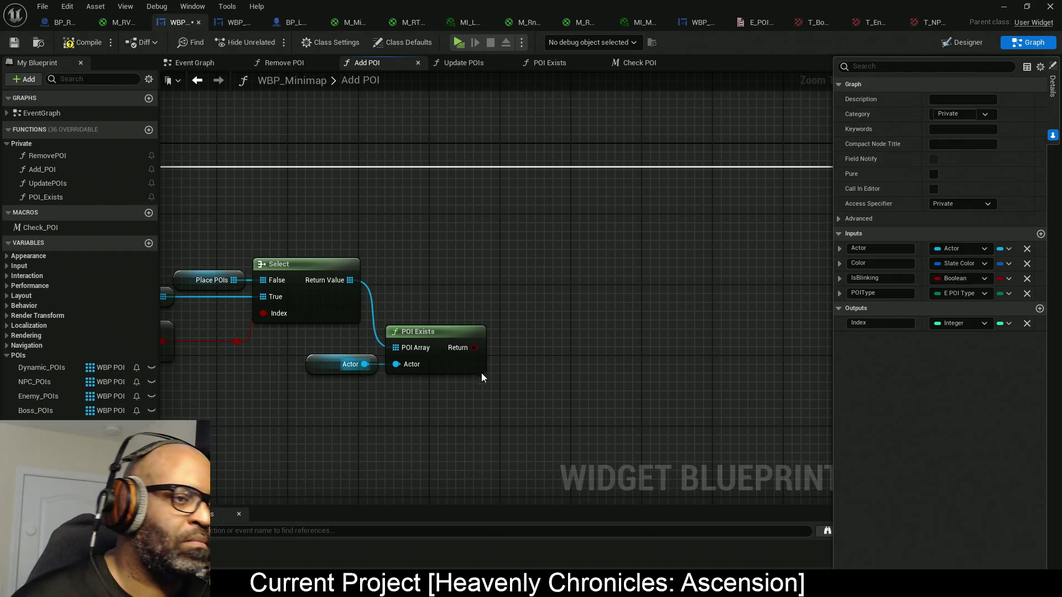
pyautogui.moveTo(395, 347)
pyautogui.mouseDown()
pyautogui.moveTo(324, 349)
pyautogui.moveTo(389, 318)
pyautogui.mouseUp()
# - Add a Branch driven by Add POI's execution and push the Return Node further right
pyautogui.click(504, 223)
pyautogui.moveTo(467, 294); pyautogui.dragTo(549, 296)
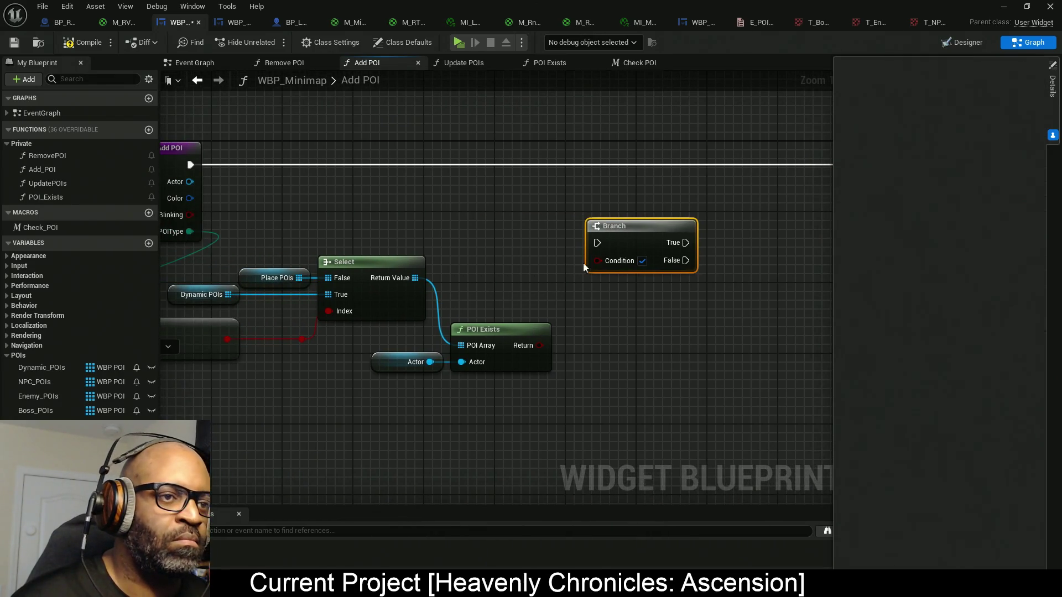
pyautogui.moveTo(597, 244)
pyautogui.mouseDown()
pyautogui.moveTo(153, 156)
pyautogui.moveTo(401, 163)
pyautogui.mouseUp()
pyautogui.moveTo(584, 213); pyautogui.dragTo(370, 215)
pyautogui.moveTo(624, 243)
pyautogui.mouseDown()
pyautogui.moveTo(626, 163)
pyautogui.moveTo(674, 171)
pyautogui.moveTo(650, 187)
pyautogui.moveTo(550, 339)
pyautogui.moveTo(530, 345)
pyautogui.mouseUp()
pyautogui.moveTo(649, 321); pyautogui.dragTo(608, 265)
pyautogui.moveTo(514, 175); pyautogui.dragTo(570, 176)
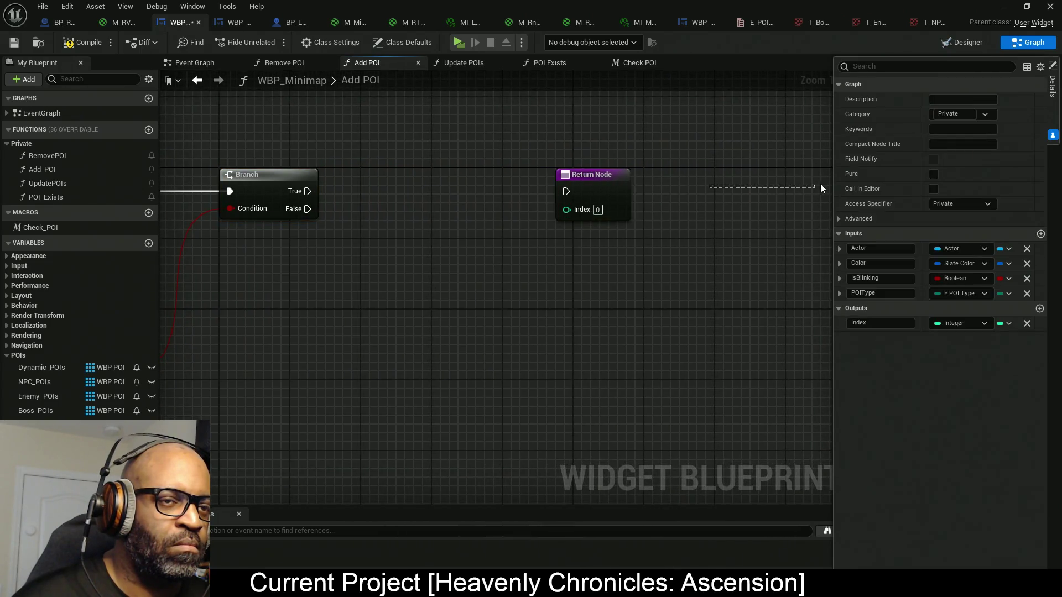
pyautogui.moveTo(818, 184); pyautogui.dragTo(647, 210)
pyautogui.moveTo(500, 186); pyautogui.dragTo(698, 186)
pyautogui.moveTo(264, 305)
pyautogui.mouseDown()
pyautogui.moveTo(472, 308)
pyautogui.moveTo(587, 297)
pyautogui.moveTo(580, 321)
pyautogui.mouseUp()
# - Feed POI Exists' result through a NOT Boolean node into the Branch Condition
pyautogui.moveTo(407, 357)
pyautogui.mouseDown()
pyautogui.moveTo(472, 318)
pyautogui.moveTo(435, 288)
pyautogui.mouseUp()
pyautogui.write('not')
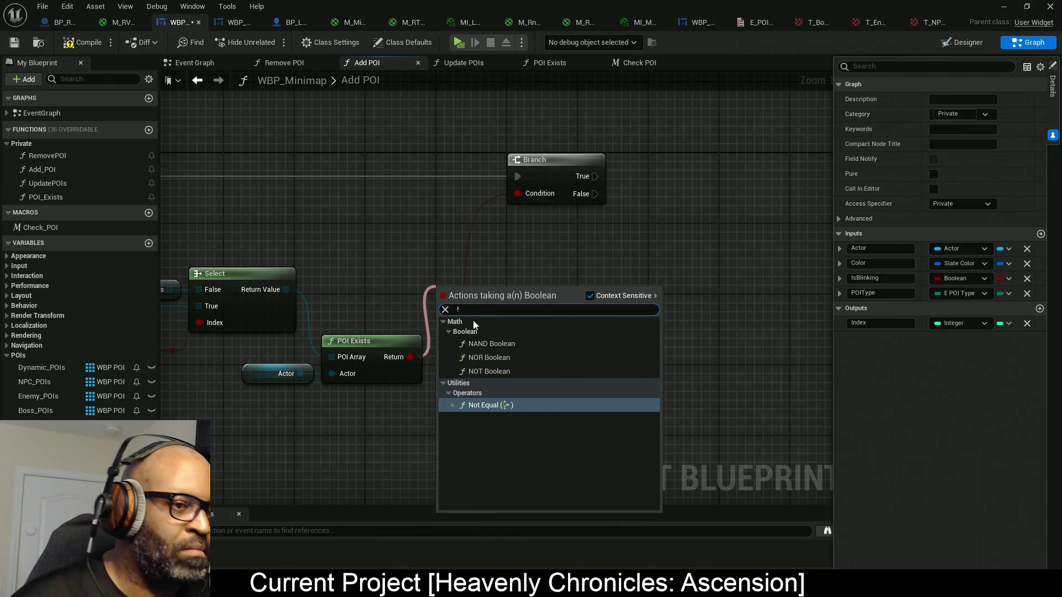
pyautogui.click(492, 370)
pyautogui.moveTo(508, 295)
pyautogui.mouseDown()
pyautogui.moveTo(521, 300)
pyautogui.moveTo(518, 193)
pyautogui.mouseUp()
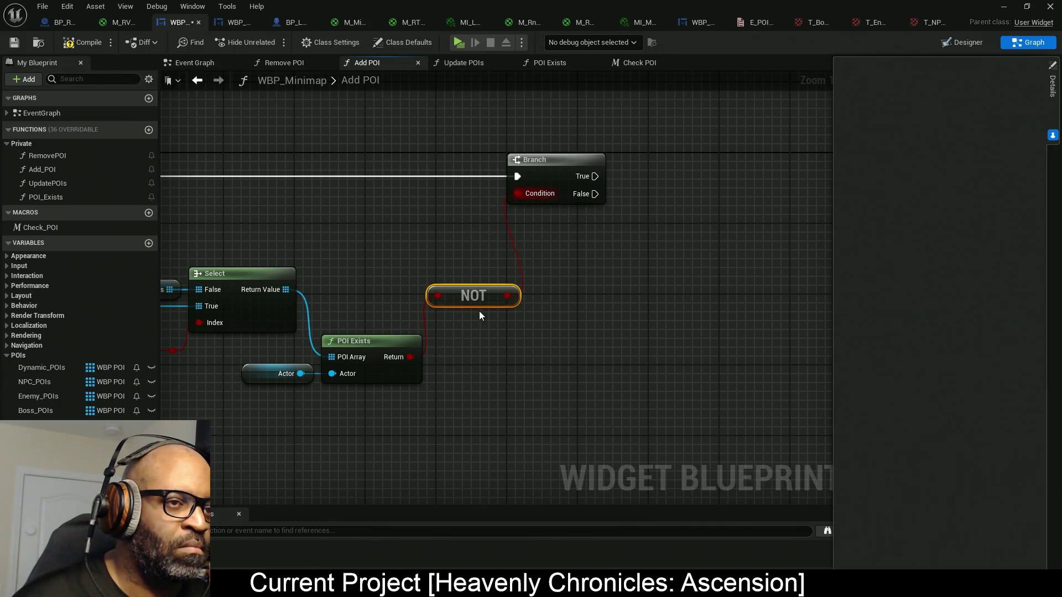
pyautogui.moveTo(474, 304)
pyautogui.mouseDown()
pyautogui.moveTo(451, 296)
pyautogui.moveTo(377, 322)
pyautogui.mouseUp()
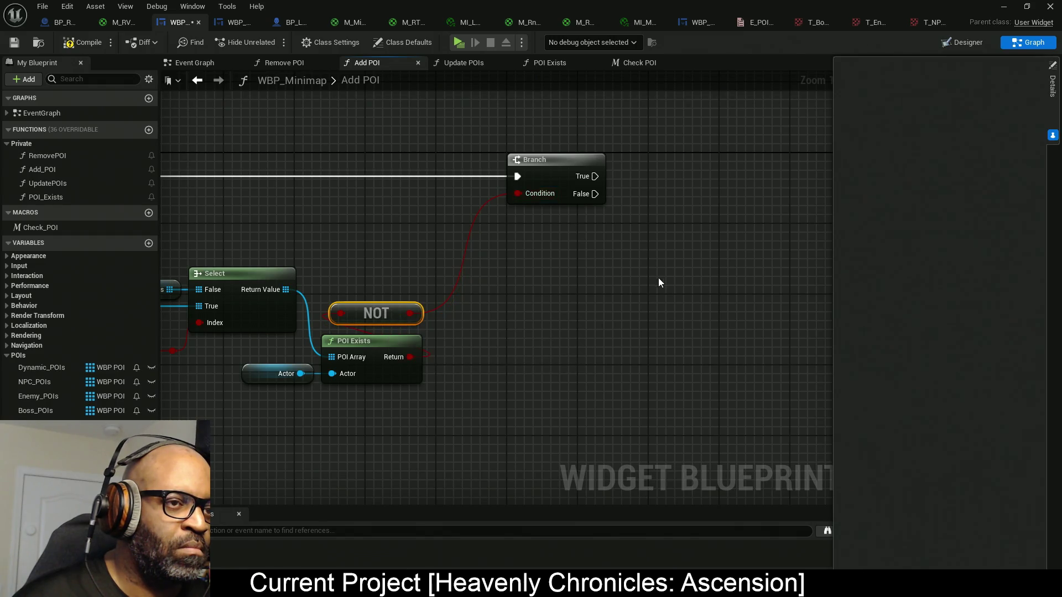
pyautogui.moveTo(651, 284); pyautogui.dragTo(536, 315)
pyautogui.moveTo(422, 277); pyautogui.dragTo(337, 282)
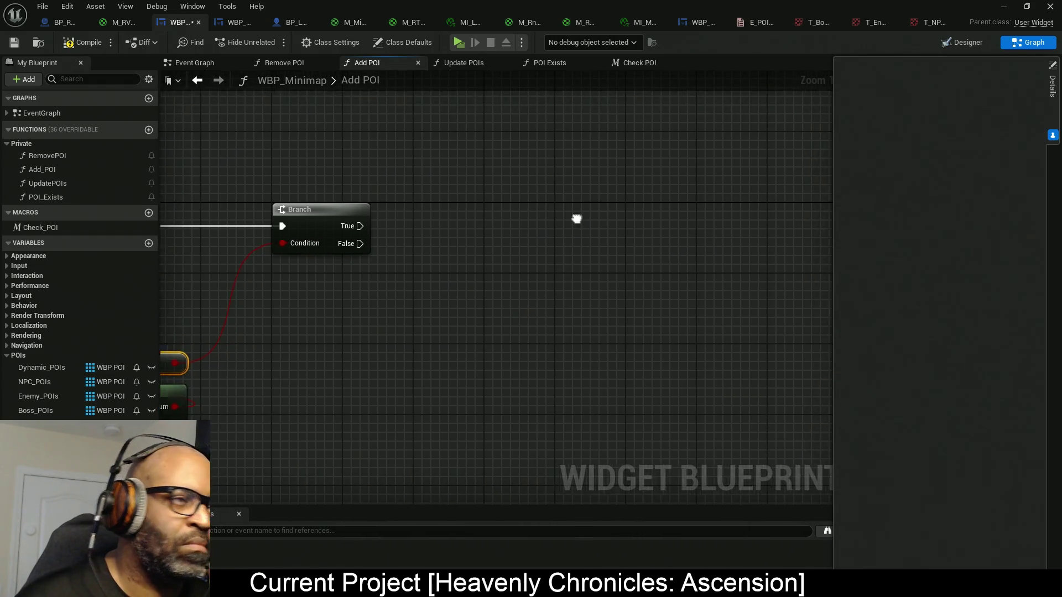
pyautogui.moveTo(578, 219); pyautogui.dragTo(509, 223)
pyautogui.rightClick(420, 226)
pyautogui.write('create')
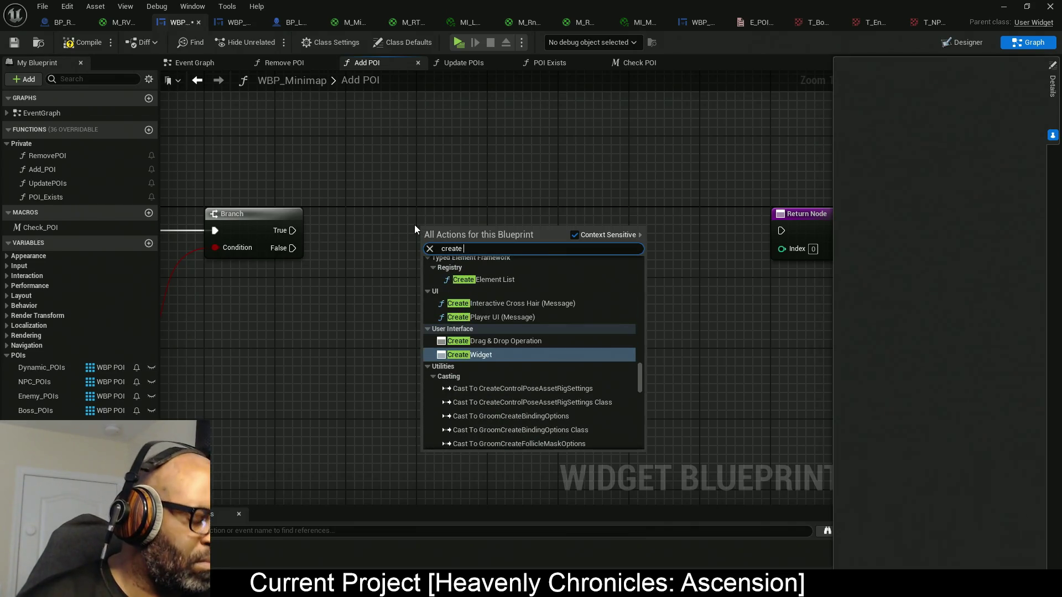
pyautogui.write(' widget')
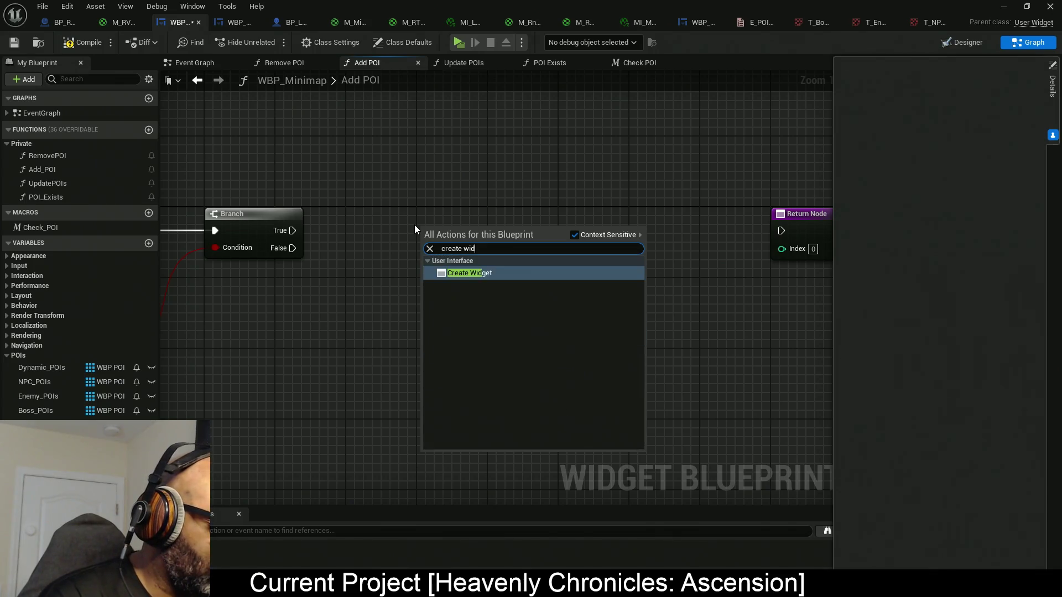
# - Add a Create Widget node with class WBP_POI and compile the minimap blueprint
pyautogui.press('Return')
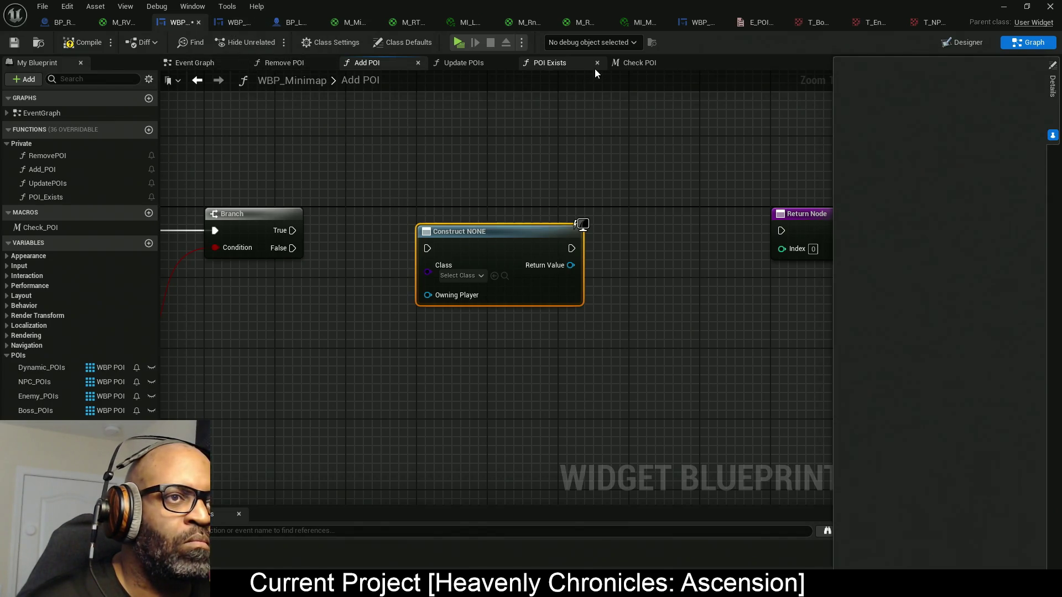
pyautogui.click(470, 274)
pyautogui.write('I')
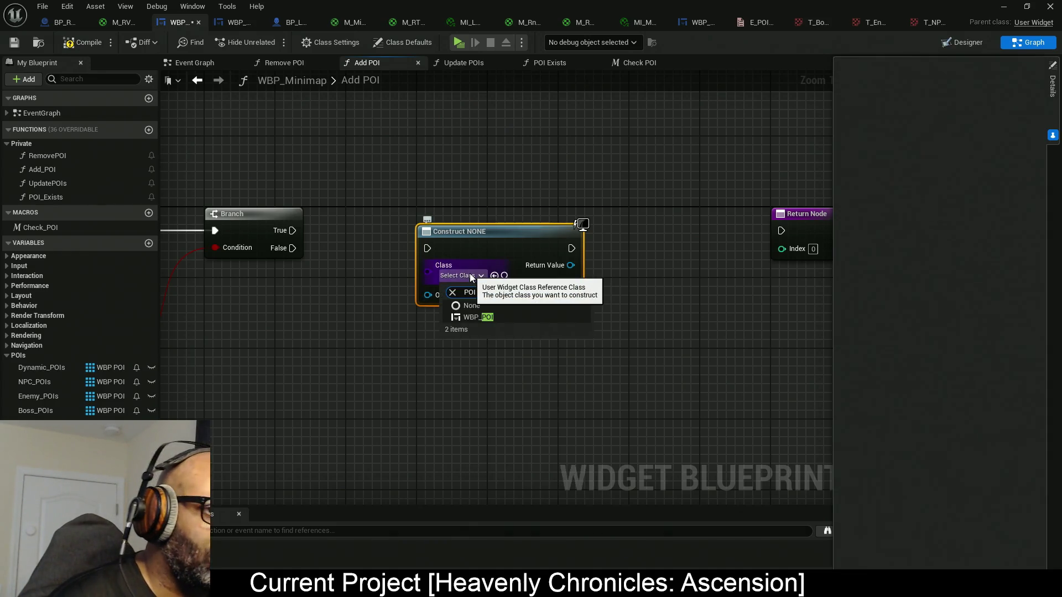
pyautogui.click(470, 317)
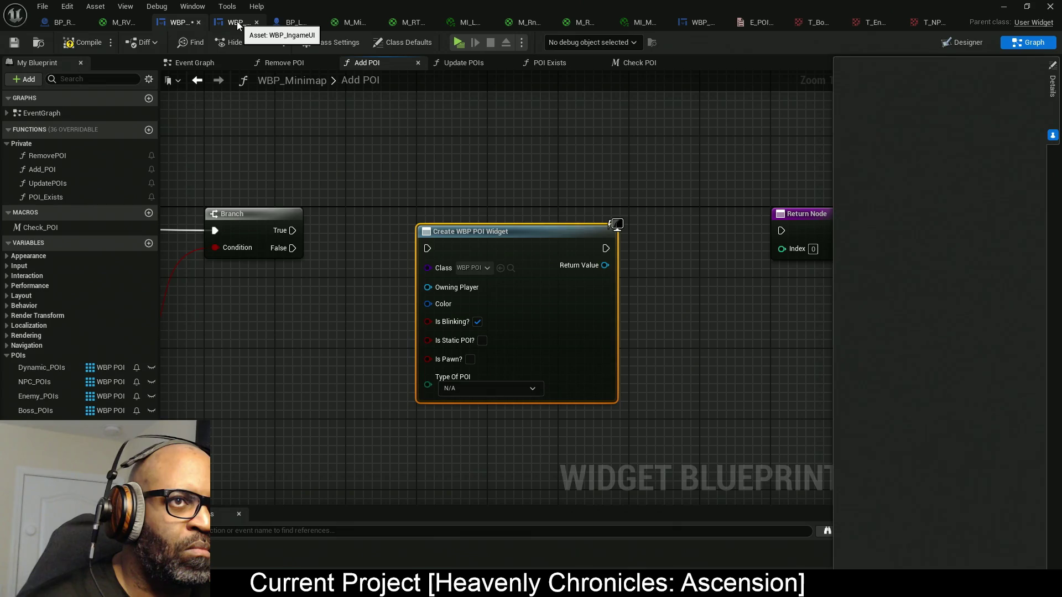
pyautogui.moveTo(699, 24)
pyautogui.mouseDown()
pyautogui.moveTo(398, 7)
pyautogui.moveTo(253, 25)
pyautogui.mouseUp()
pyautogui.moveTo(170, 26); pyautogui.dragTo(237, 24)
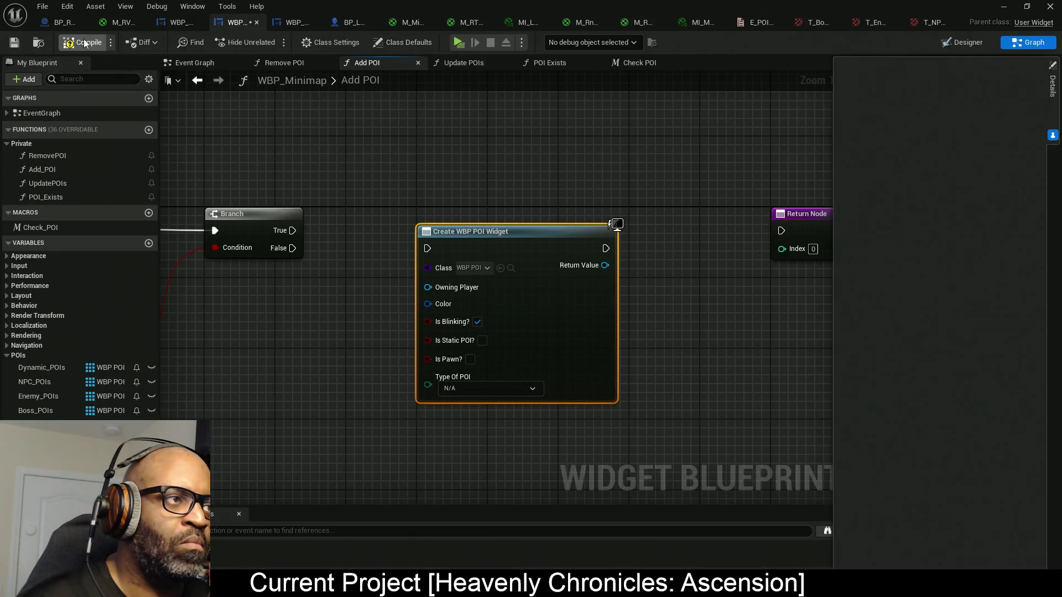
pyautogui.click(85, 43)
# - Wire Branch True into Create WBP POI Widget and reposition the node
pyautogui.moveTo(291, 230); pyautogui.dragTo(428, 249)
pyautogui.moveTo(499, 236); pyautogui.dragTo(556, 228)
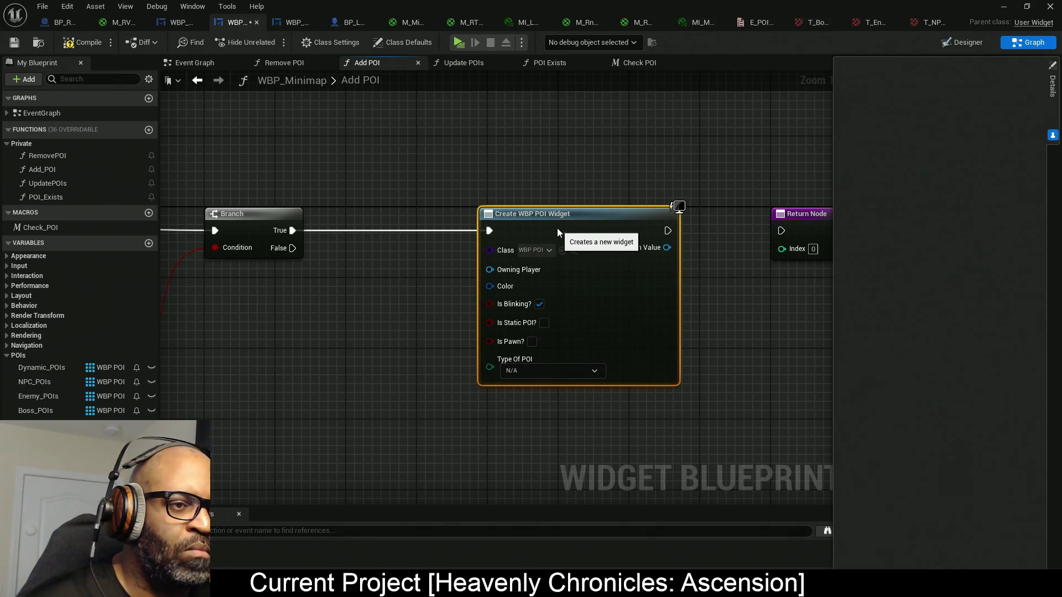
pyautogui.moveTo(699, 308); pyautogui.dragTo(636, 303)
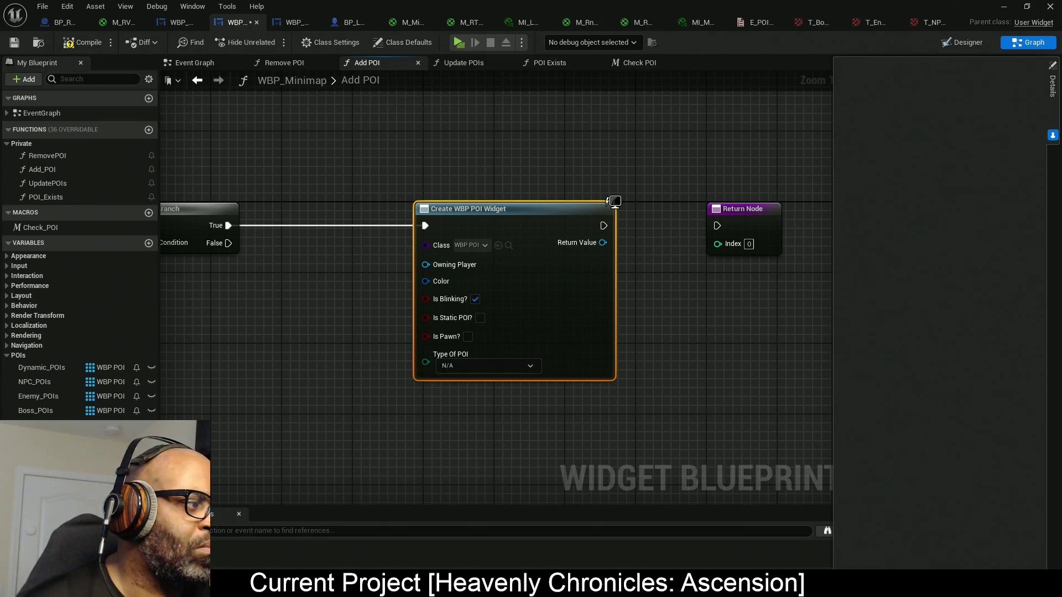
pyautogui.moveTo(289, 379)
pyautogui.mouseDown()
pyautogui.moveTo(468, 297)
pyautogui.moveTo(498, 251)
pyautogui.mouseUp()
pyautogui.scroll(-1, 451, 286)
pyautogui.scroll(-3, 451, 286)
pyautogui.scroll(3, 427, 260)
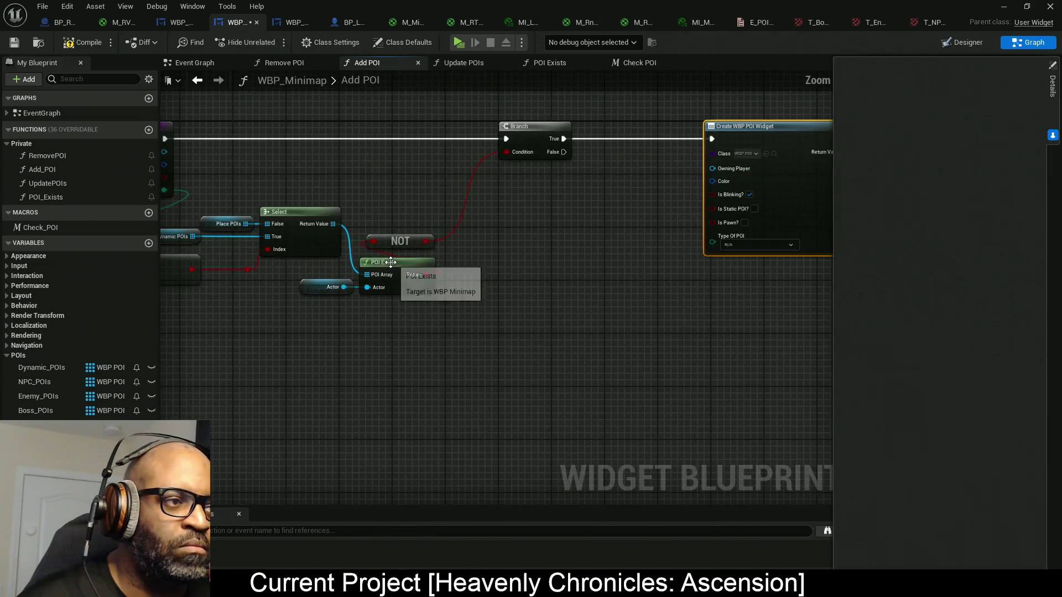
pyautogui.moveTo(313, 254)
pyautogui.mouseDown()
pyautogui.moveTo(374, 265)
pyautogui.moveTo(252, 200)
pyautogui.mouseUp()
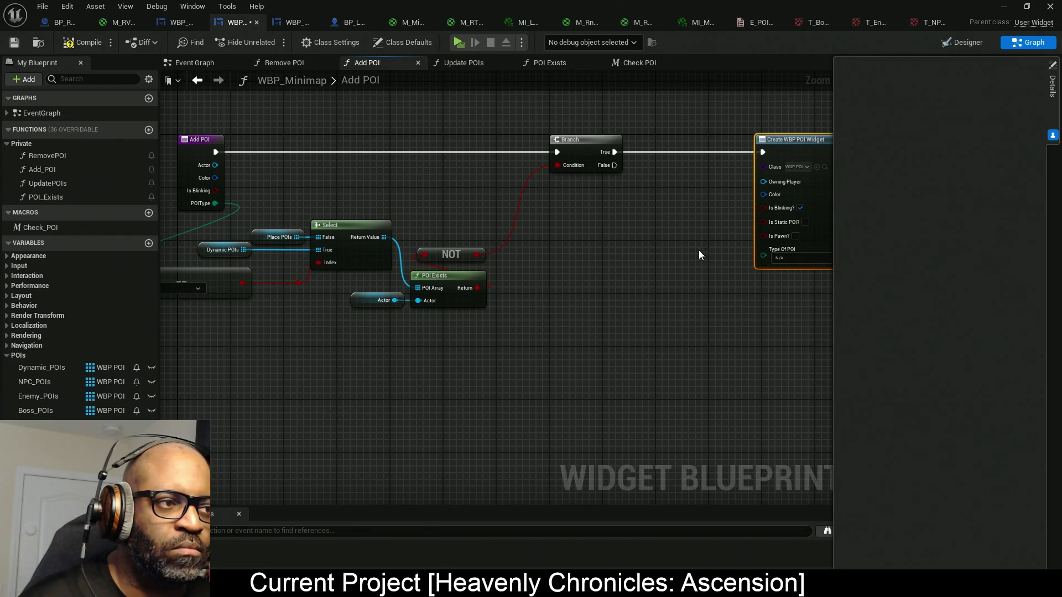
pyautogui.moveTo(761, 255); pyautogui.dragTo(722, 260)
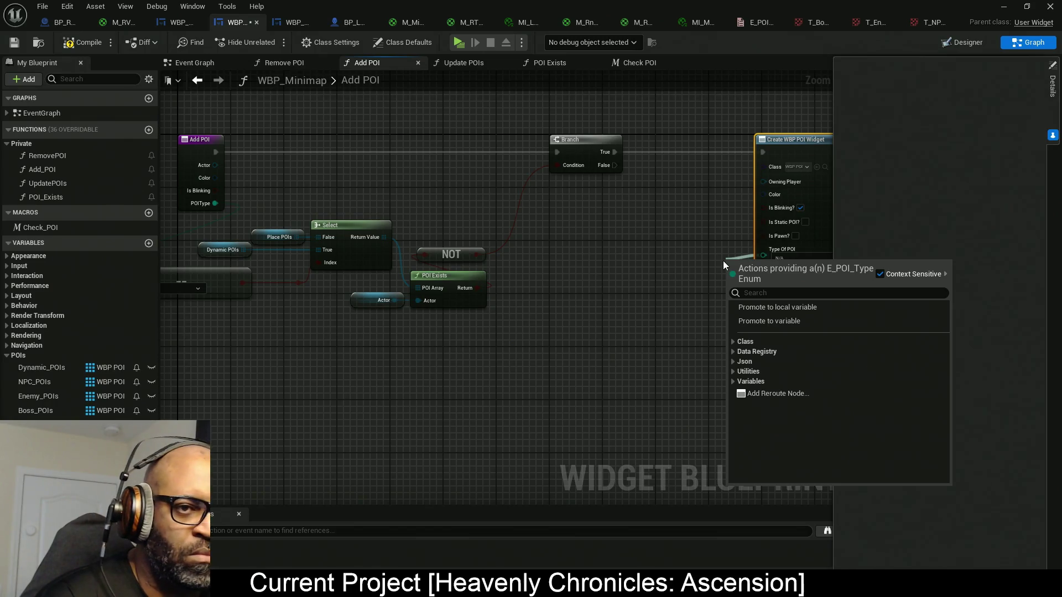
# - Add a POIType getter connected to Type Of POI on Create WBP POI Widget
pyautogui.click(772, 293)
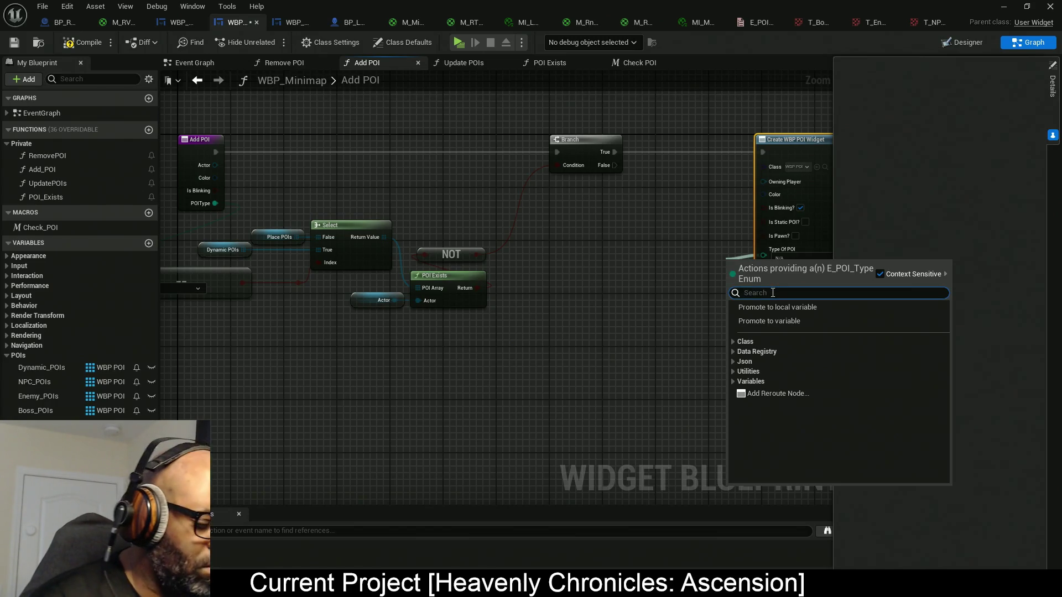
pyautogui.write('Get POI')
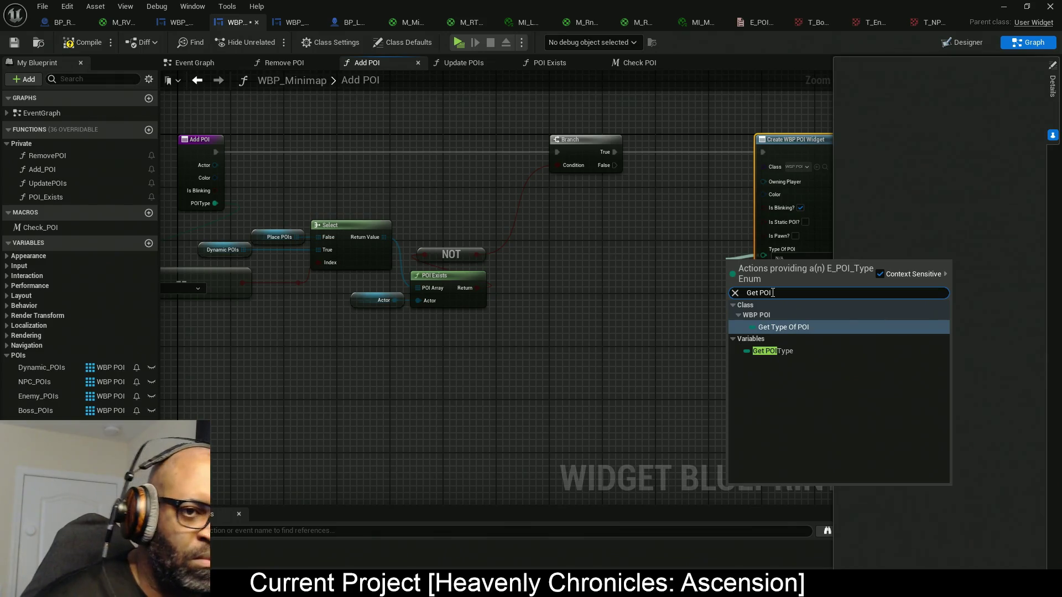
pyautogui.click(791, 352)
pyautogui.moveTo(752, 294); pyautogui.dragTo(615, 302)
pyautogui.moveTo(711, 288)
pyautogui.mouseDown()
pyautogui.moveTo(512, 242)
pyautogui.moveTo(490, 252)
pyautogui.mouseUp()
# - Align the POIType getter with the Type Of POI pin, then duplicate the getter
pyautogui.scroll(2, 490, 251)
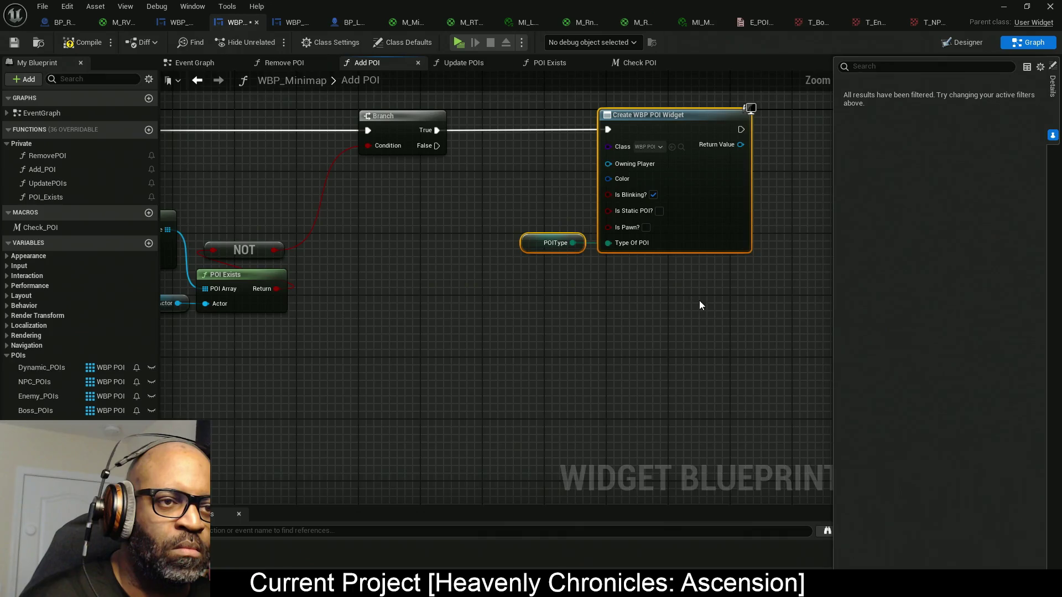
pyautogui.moveTo(699, 329); pyautogui.dragTo(420, 144)
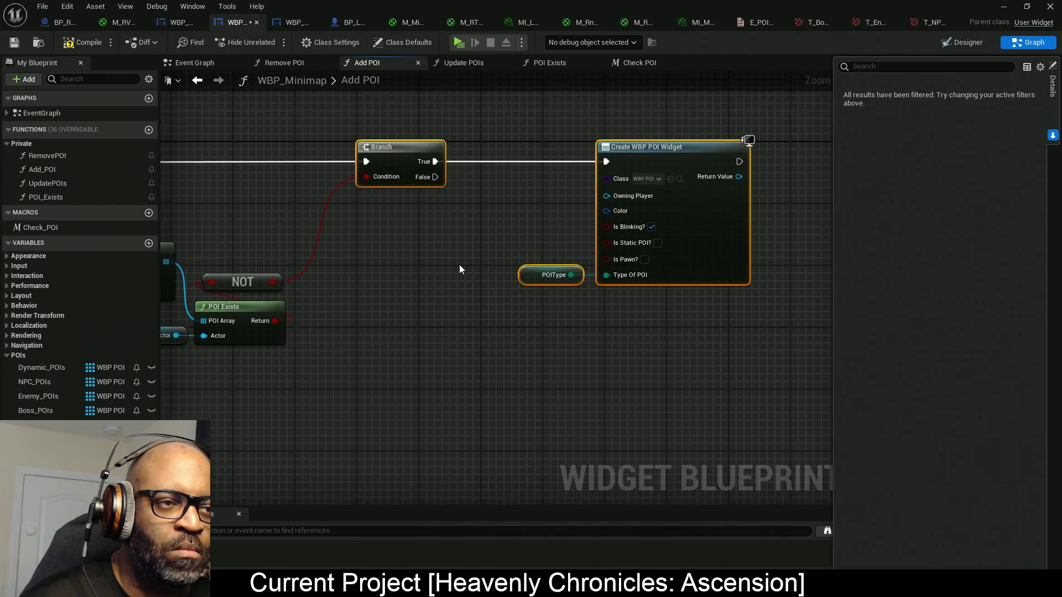
pyautogui.scroll(-5, 459, 264)
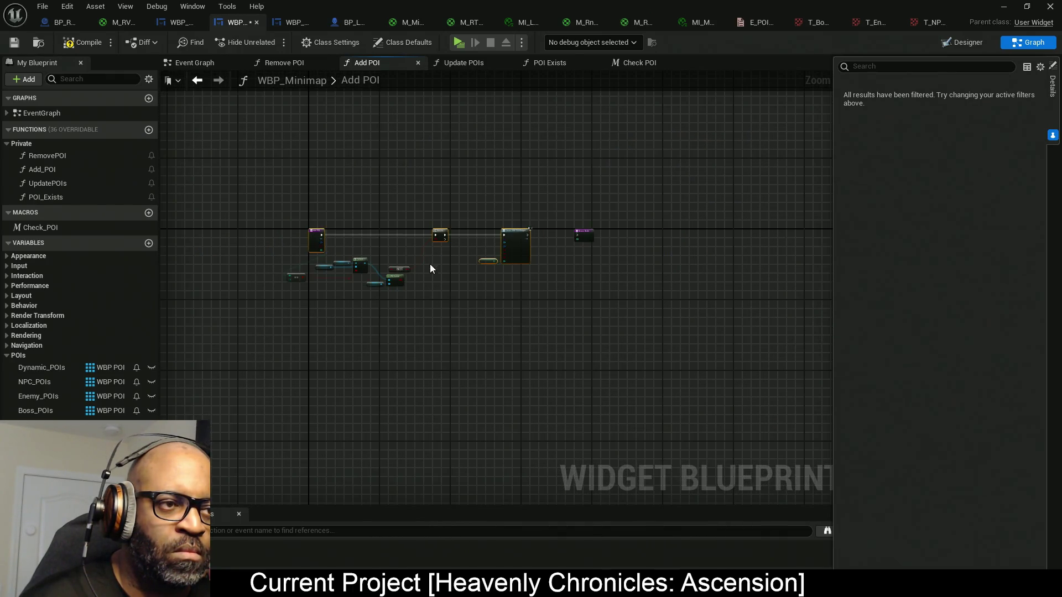
pyautogui.scroll(5, 479, 269)
pyautogui.press('q')
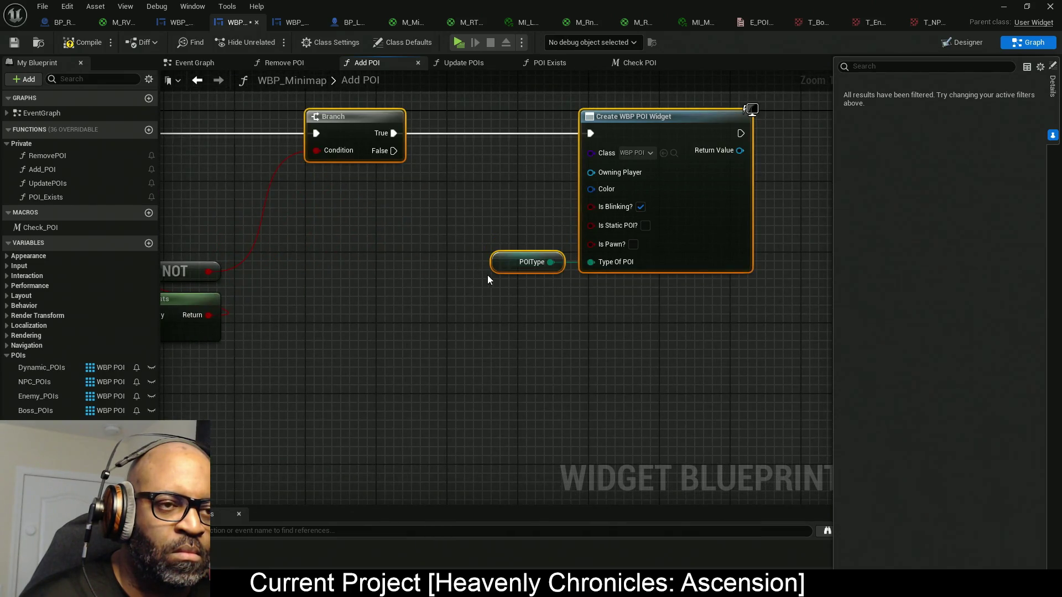
pyautogui.click(396, 357)
pyautogui.moveTo(354, 347)
pyautogui.mouseDown()
pyautogui.moveTo(549, 289)
pyautogui.moveTo(824, 284)
pyautogui.moveTo(550, 274)
pyautogui.mouseUp()
pyautogui.moveTo(719, 252)
pyautogui.mouseDown()
pyautogui.moveTo(652, 218)
pyautogui.moveTo(691, 243)
pyautogui.mouseUp()
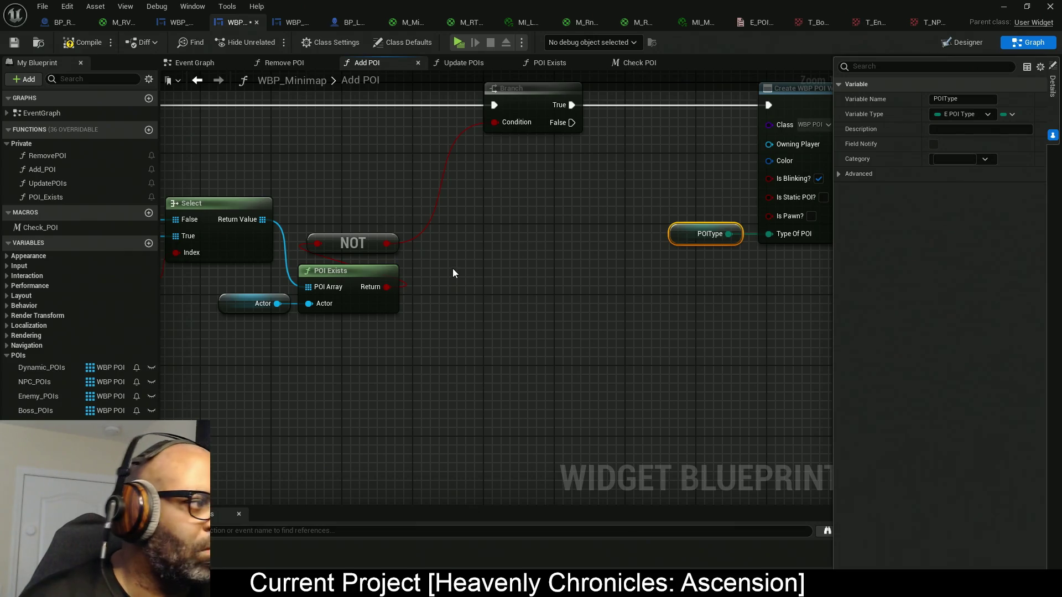
pyautogui.hotkey('ctrl', 'v')
# - Compare the copied POIType to NPC and wire the result into the widget's Is Pawn? input
pyautogui.moveTo(438, 296); pyautogui.dragTo(342, 308)
pyautogui.click(354, 260)
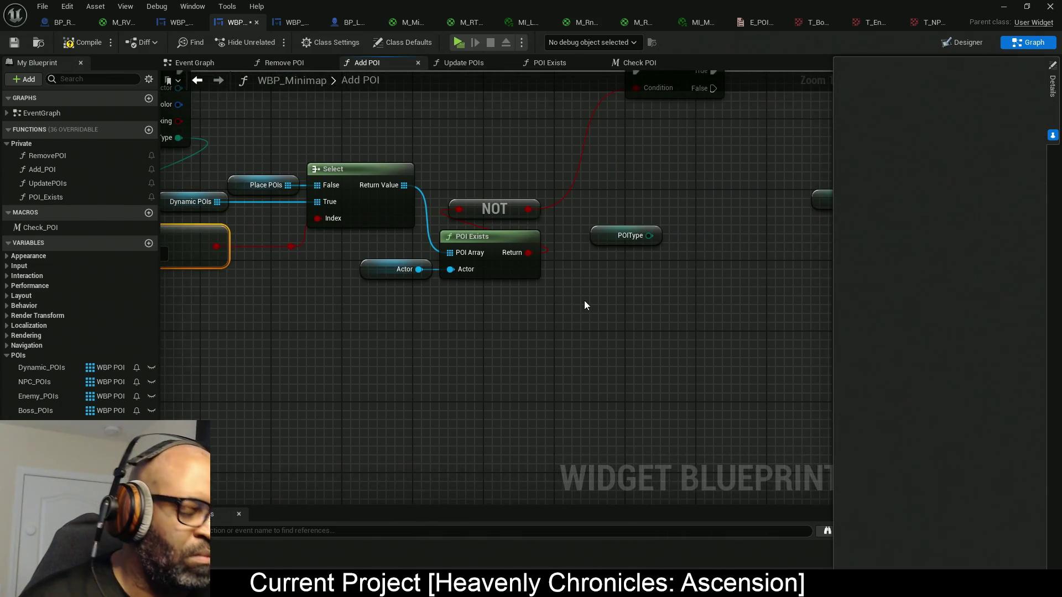
pyautogui.hotkey('ctrl', 'v')
pyautogui.moveTo(678, 280)
pyautogui.mouseDown()
pyautogui.moveTo(479, 310)
pyautogui.moveTo(499, 251)
pyautogui.moveTo(468, 250)
pyautogui.mouseUp()
pyautogui.click(483, 337)
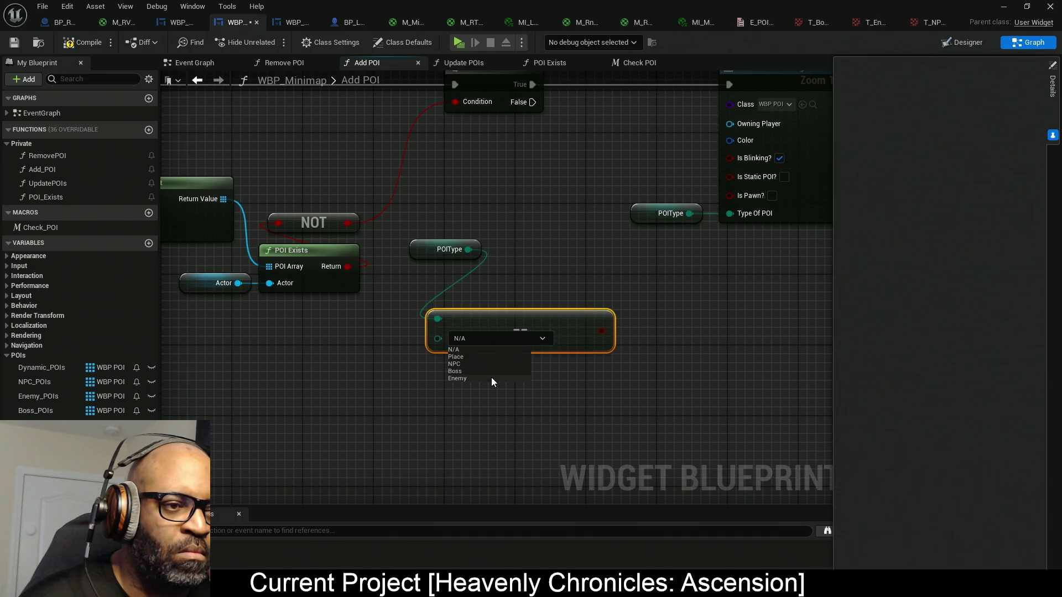
pyautogui.click(485, 367)
pyautogui.moveTo(505, 326)
pyautogui.mouseDown()
pyautogui.moveTo(533, 272)
pyautogui.moveTo(499, 197)
pyautogui.mouseUp()
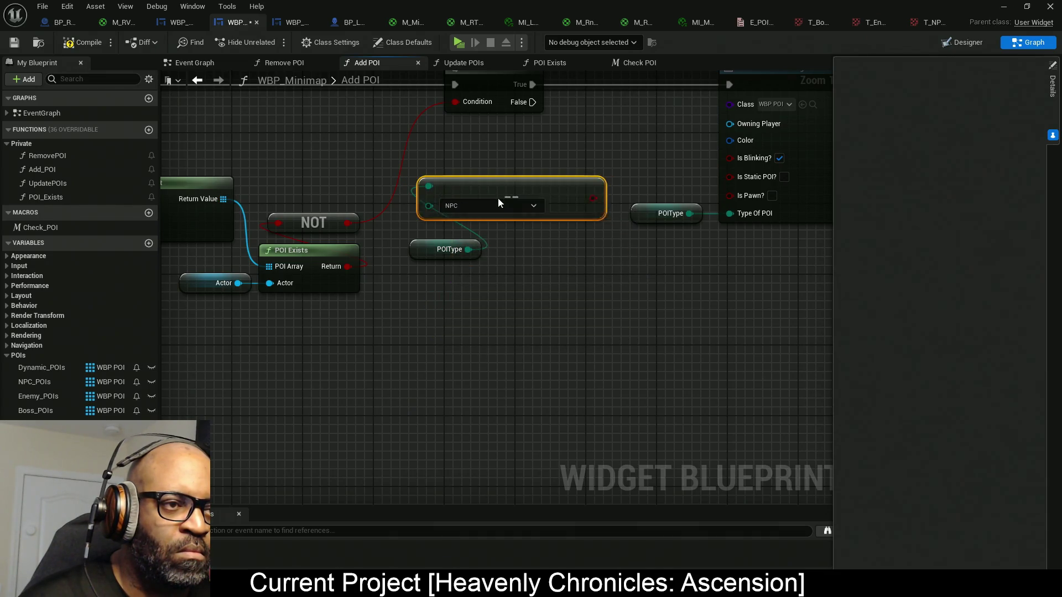
pyautogui.moveTo(584, 257); pyautogui.dragTo(488, 276)
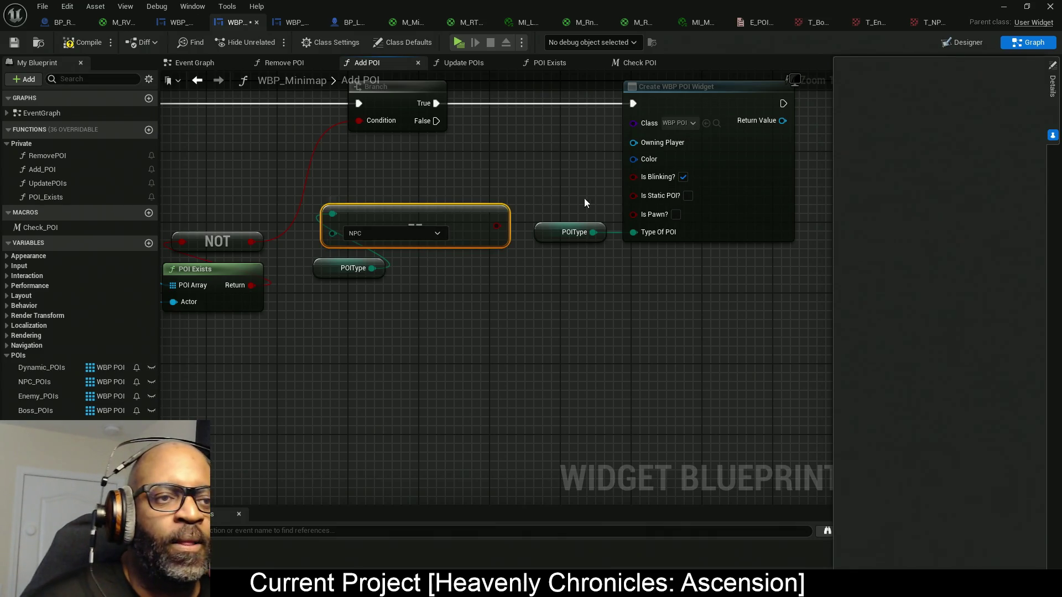
pyautogui.moveTo(632, 215); pyautogui.dragTo(472, 231)
pyautogui.moveTo(336, 275)
pyautogui.mouseDown()
pyautogui.moveTo(343, 183)
pyautogui.moveTo(358, 182)
pyautogui.mouseUp()
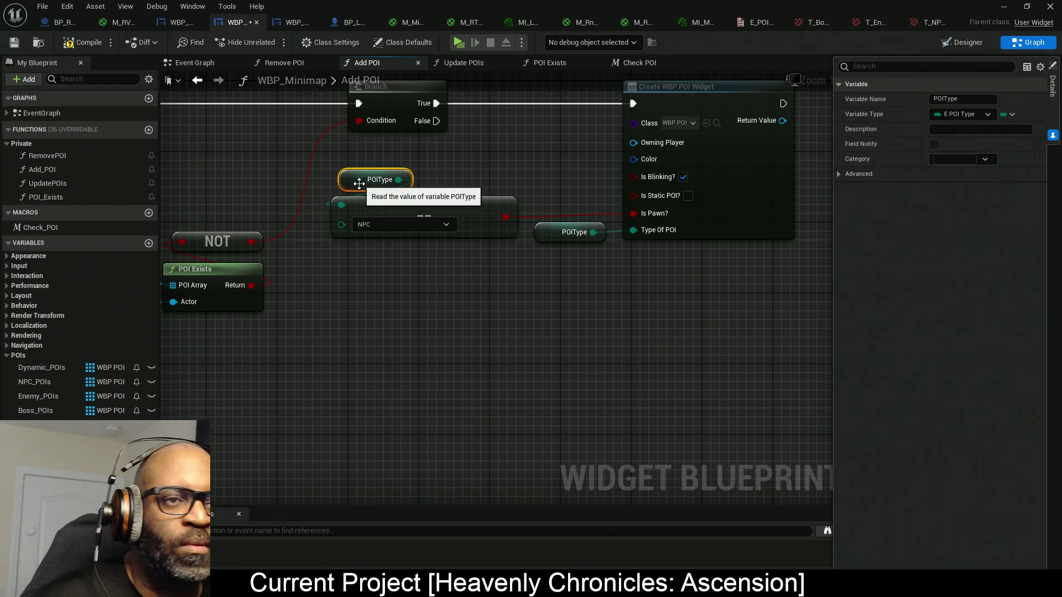
pyautogui.moveTo(469, 287); pyautogui.dragTo(447, 315)
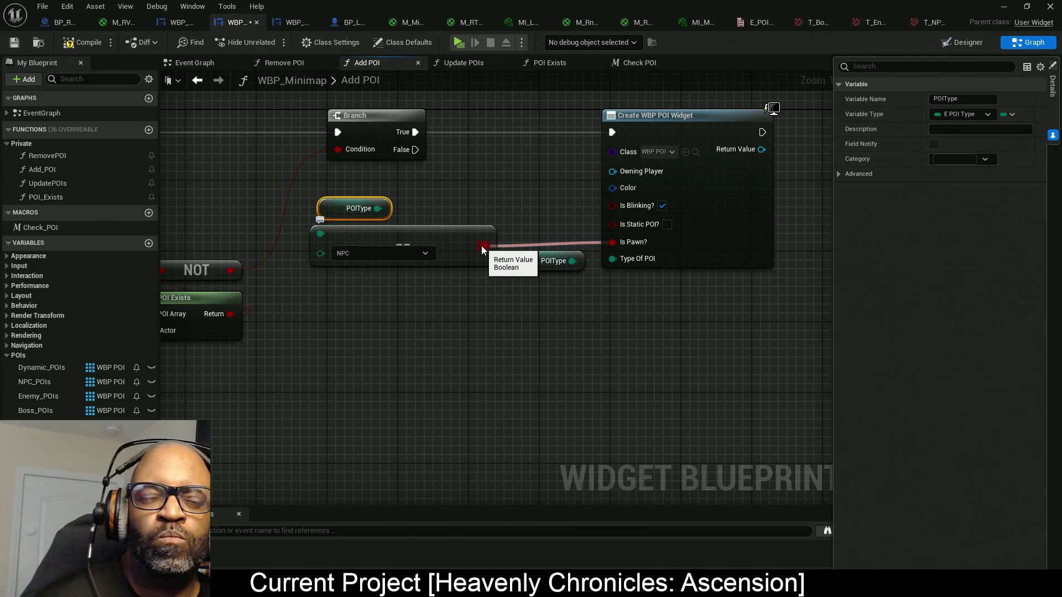
pyautogui.moveTo(481, 245); pyautogui.dragTo(515, 223)
pyautogui.write('!')
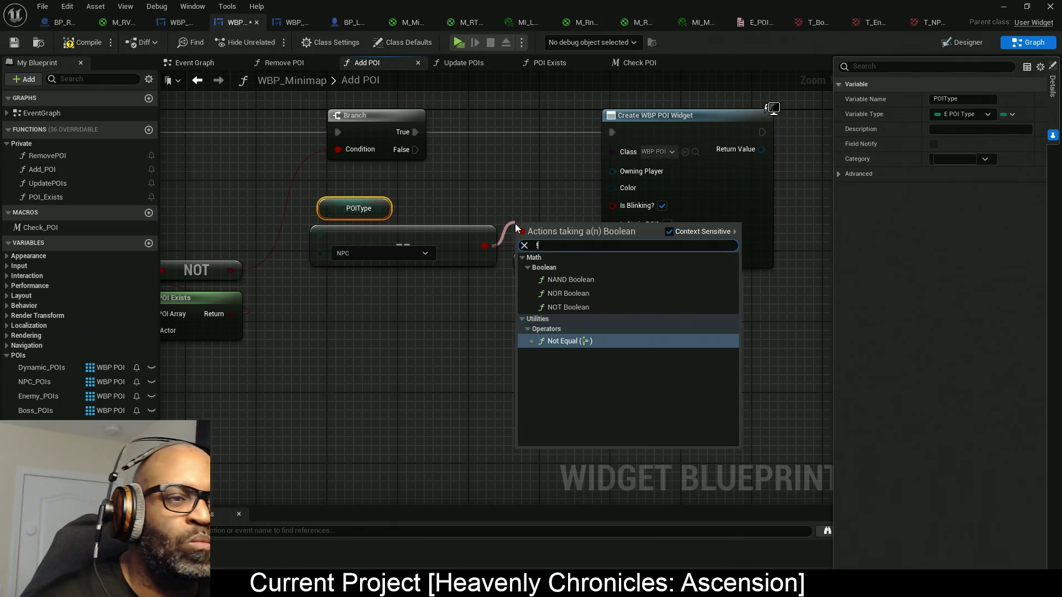
pyautogui.click(577, 308)
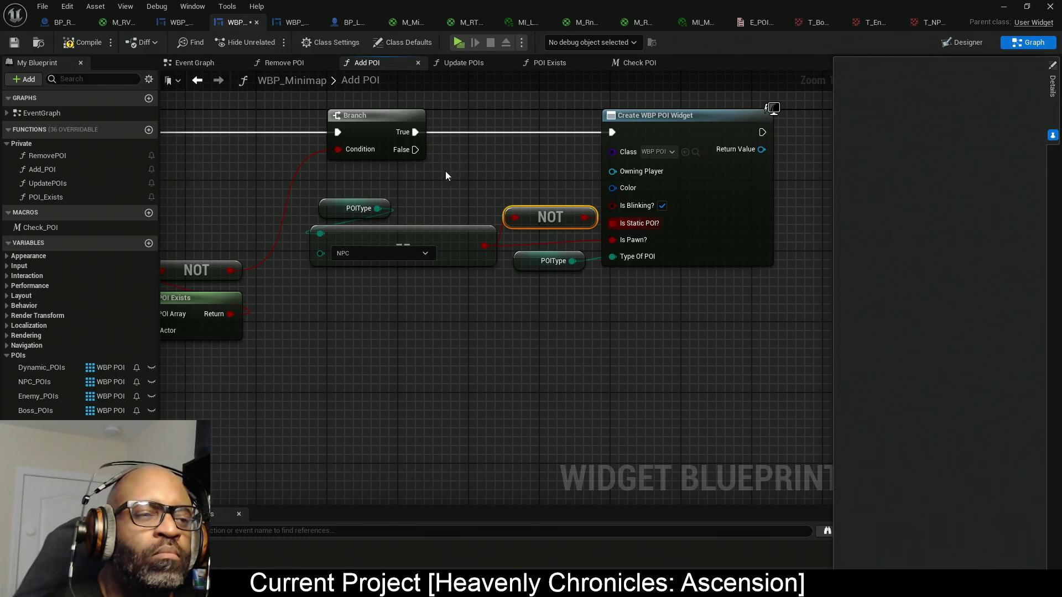
pyautogui.click(395, 239)
pyautogui.keyDown('ctrl'); pyautogui.click(356, 209); pyautogui.keyUp('ctrl')
pyautogui.moveTo(391, 236); pyautogui.dragTo(357, 236)
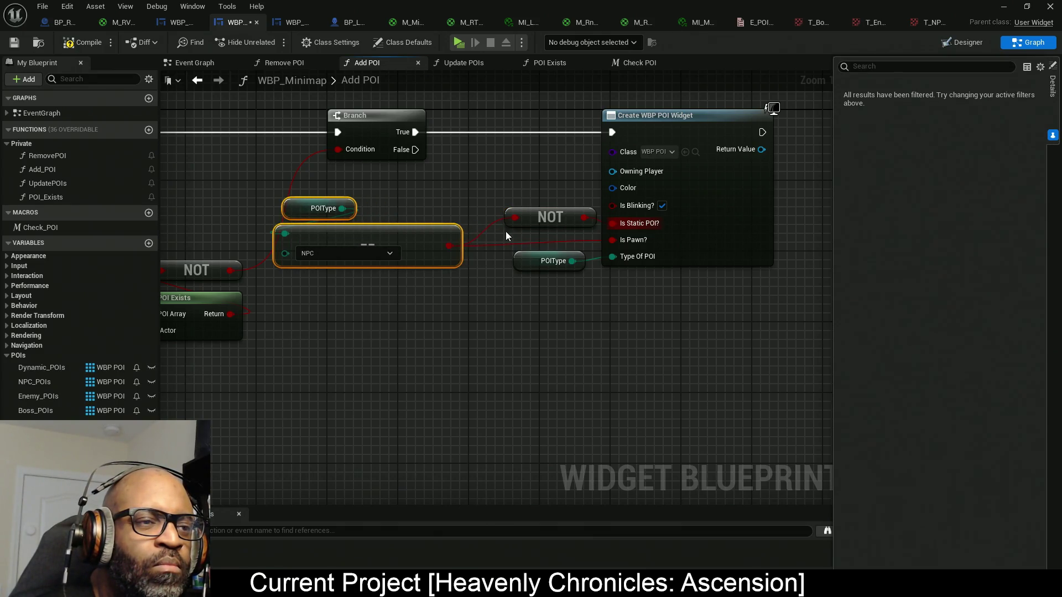
pyautogui.keyDown('alt'); pyautogui.click(514, 218); pyautogui.keyUp('alt')
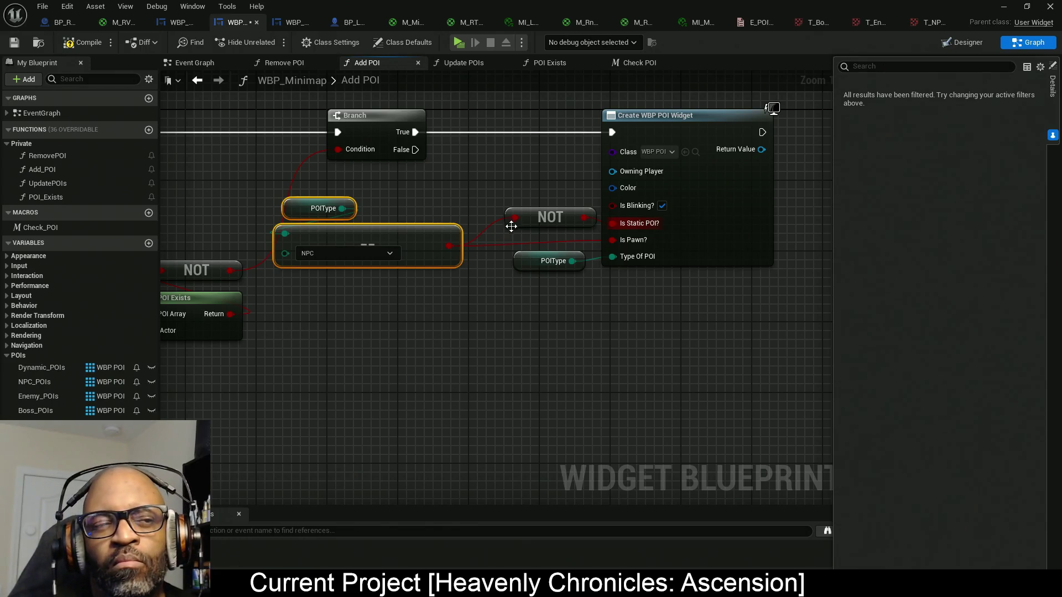
pyautogui.moveTo(570, 220); pyautogui.dragTo(516, 201)
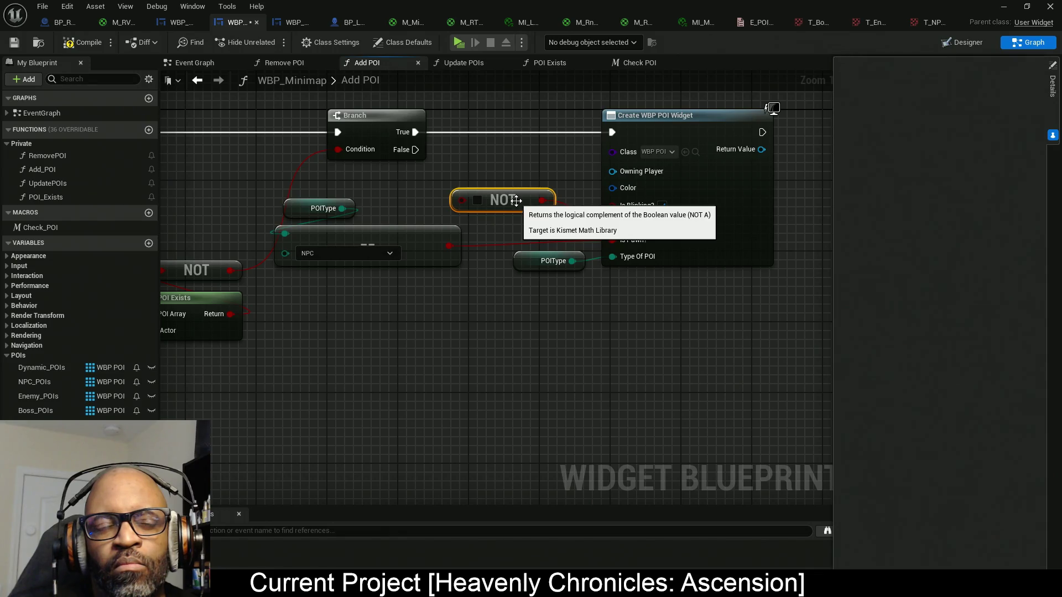
pyautogui.press('Delete')
pyautogui.moveTo(612, 224); pyautogui.dragTo(558, 211)
# - Add a Select node on Is Static POI? with POIType wired into its Index
pyautogui.write('select')
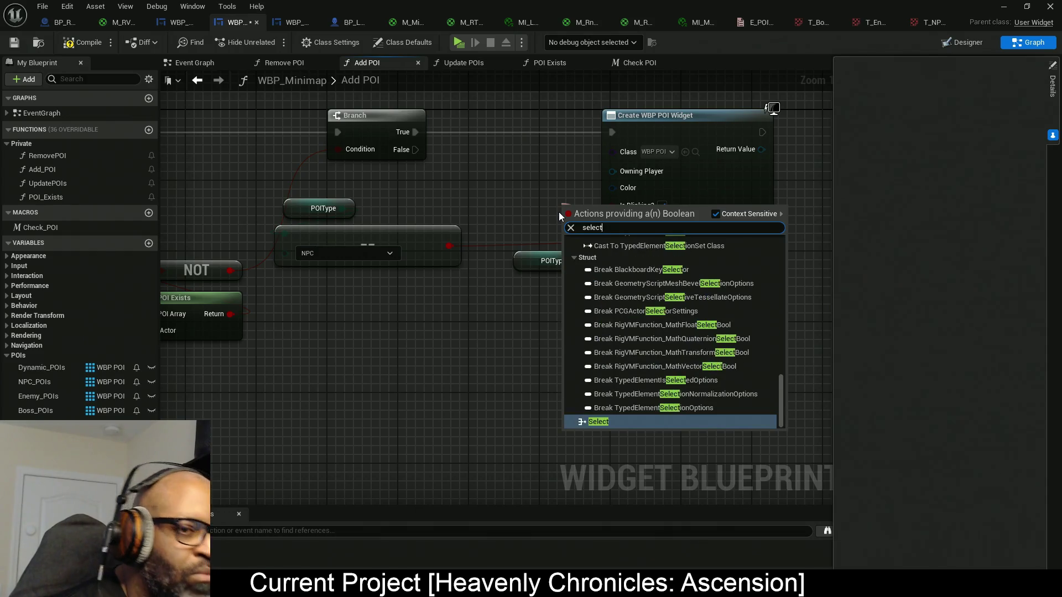
pyautogui.click(612, 423)
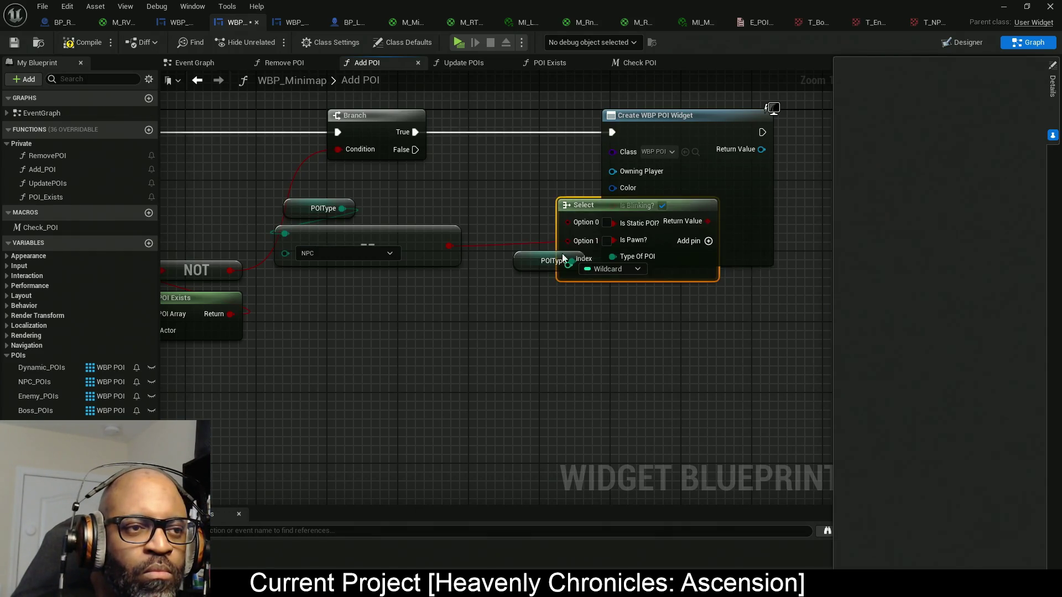
pyautogui.moveTo(604, 209); pyautogui.dragTo(505, 148)
pyautogui.moveTo(471, 203); pyautogui.dragTo(326, 207)
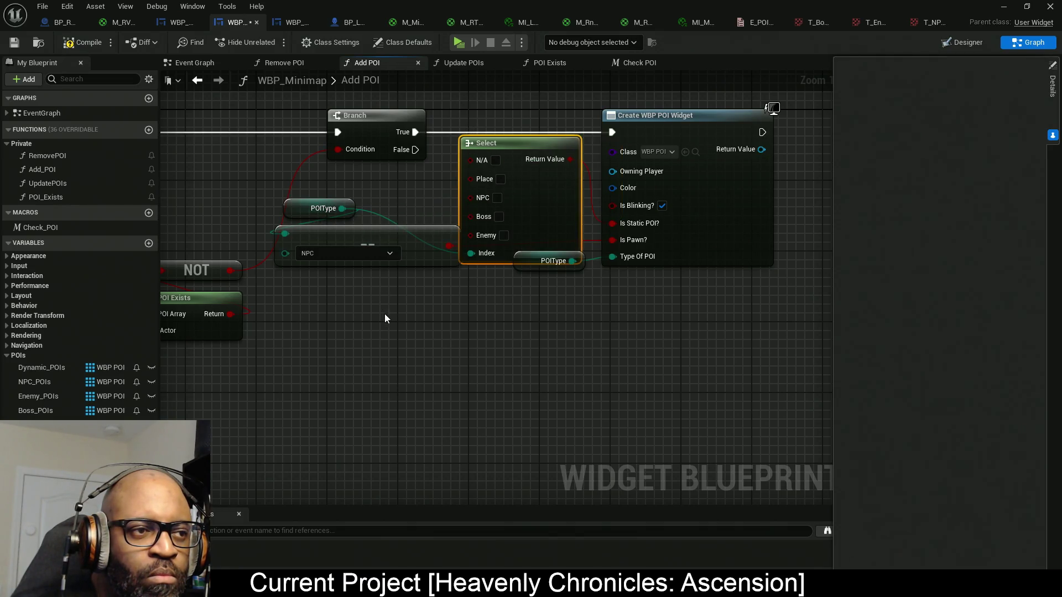
pyautogui.moveTo(384, 314); pyautogui.dragTo(228, 182)
# - Tidy the POIType, comparison, Select and Create WBP POI Widget nodes, then switch to WBP_POI
pyautogui.moveTo(370, 241)
pyautogui.mouseDown()
pyautogui.moveTo(373, 276)
pyautogui.moveTo(410, 287)
pyautogui.moveTo(410, 297)
pyautogui.moveTo(409, 284)
pyautogui.mouseUp()
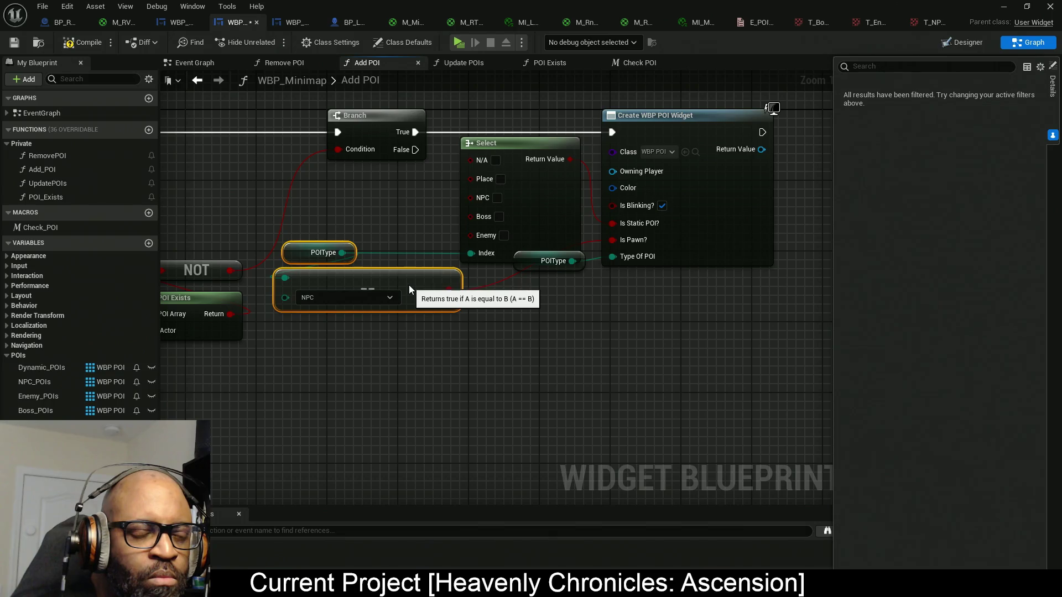
pyautogui.moveTo(533, 261)
pyautogui.mouseDown()
pyautogui.moveTo(532, 287)
pyautogui.moveTo(529, 257)
pyautogui.moveTo(546, 285)
pyautogui.mouseUp()
pyautogui.click(559, 287)
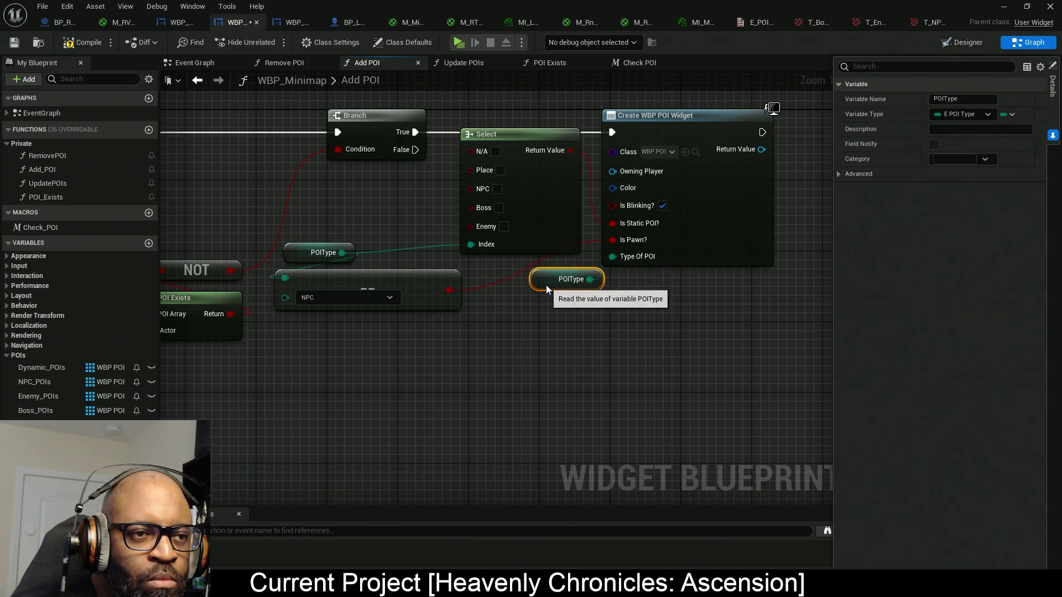
pyautogui.moveTo(596, 237); pyautogui.dragTo(689, 234)
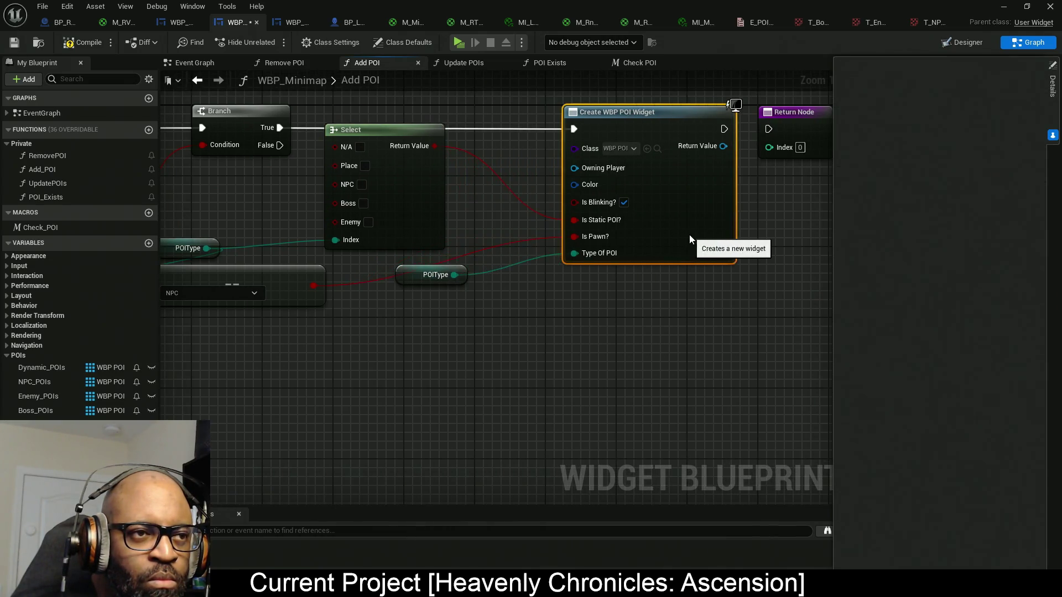
pyautogui.click(558, 274)
pyautogui.moveTo(559, 274); pyautogui.dragTo(638, 266)
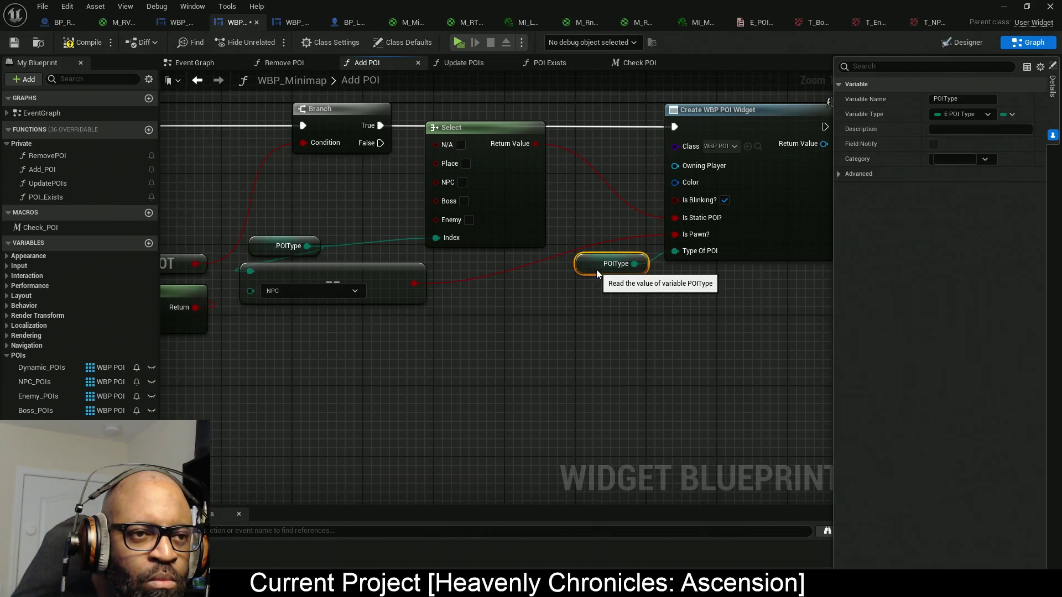
pyautogui.moveTo(357, 345)
pyautogui.mouseDown()
pyautogui.moveTo(277, 248)
pyautogui.moveTo(351, 301)
pyautogui.mouseUp()
pyautogui.moveTo(497, 220)
pyautogui.mouseDown()
pyautogui.moveTo(501, 286)
pyautogui.moveTo(589, 350)
pyautogui.mouseUp()
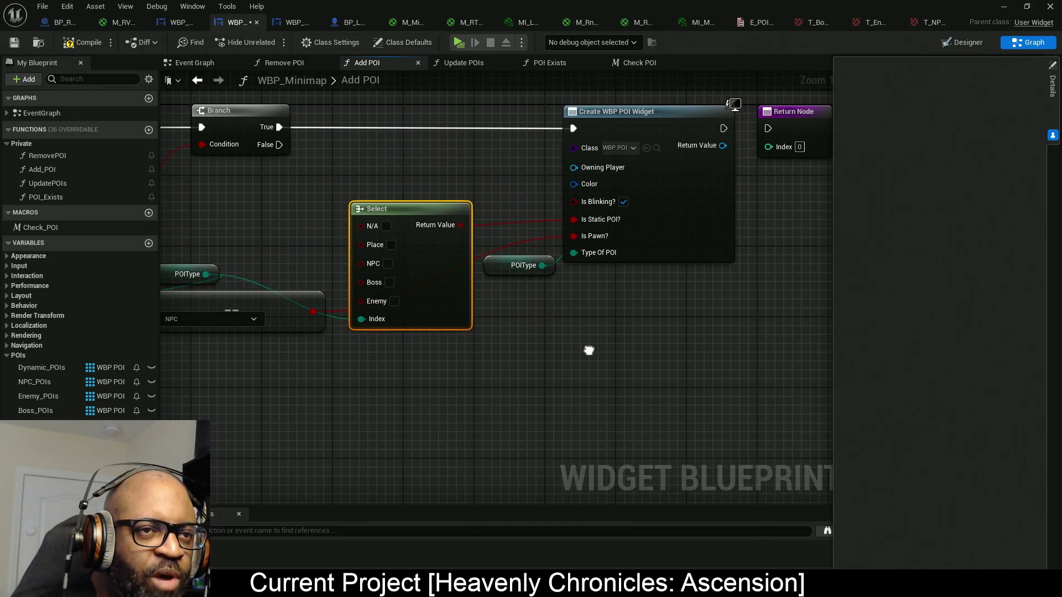
pyautogui.click(692, 215)
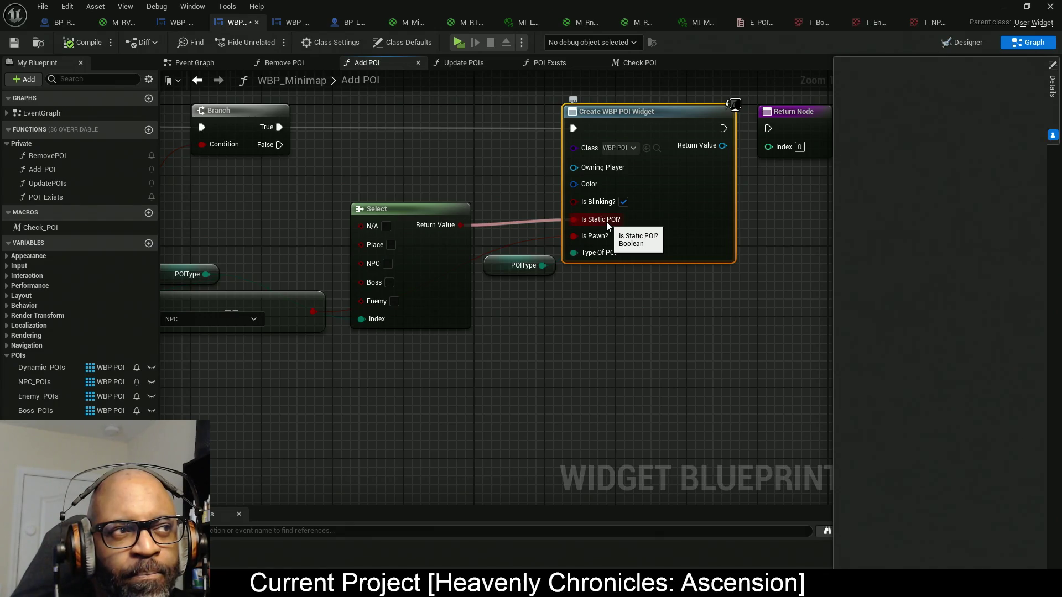
pyautogui.click(173, 21)
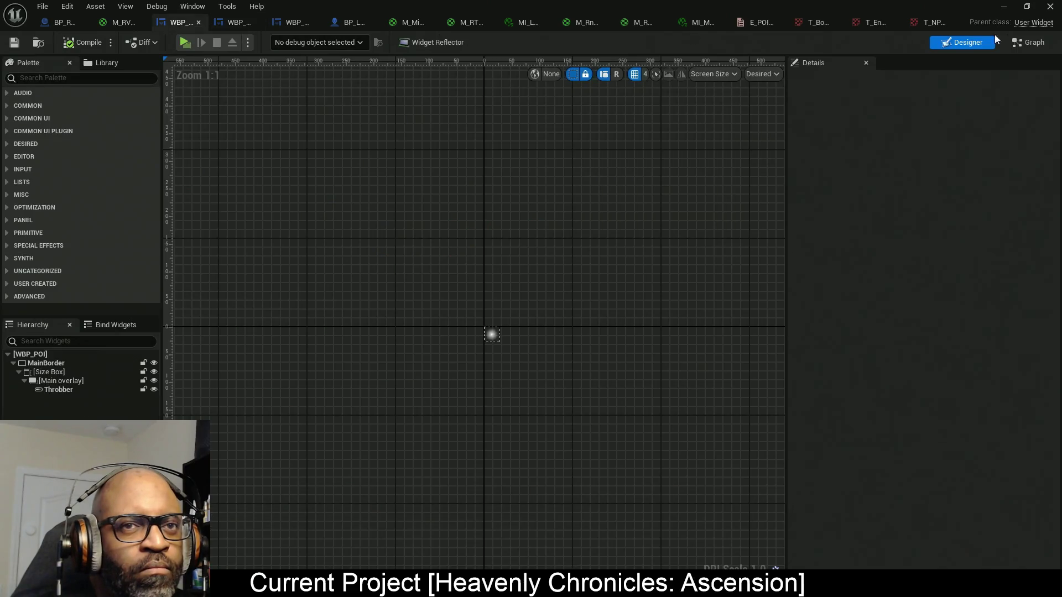
# - Move bIsStaticPOI? to the end of WBP_POI's variables and compile it
pyautogui.click(1032, 44)
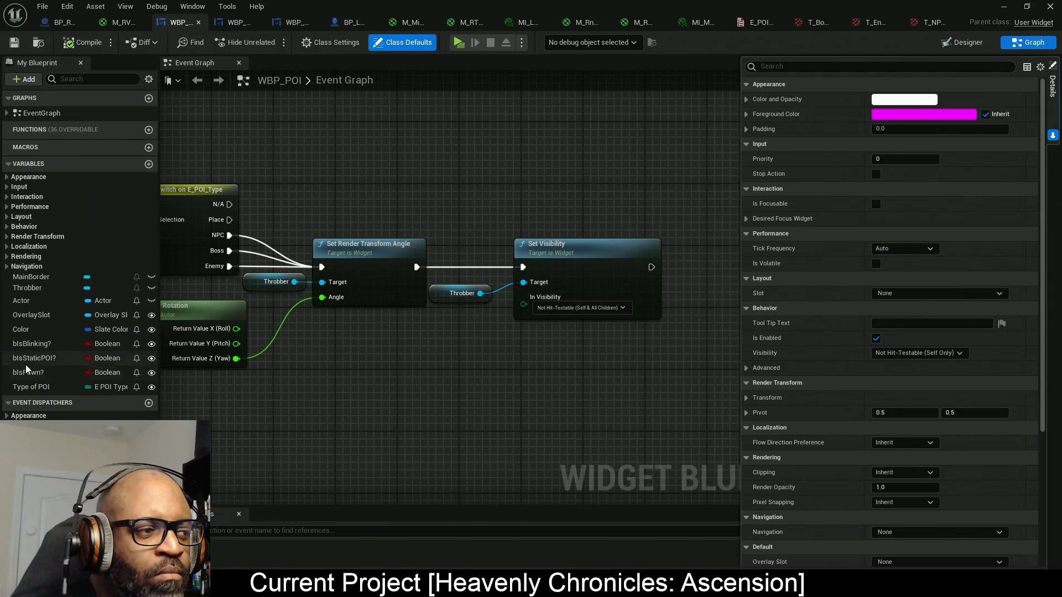
pyautogui.moveTo(26, 358); pyautogui.dragTo(27, 391)
pyautogui.moveTo(27, 391); pyautogui.dragTo(31, 369)
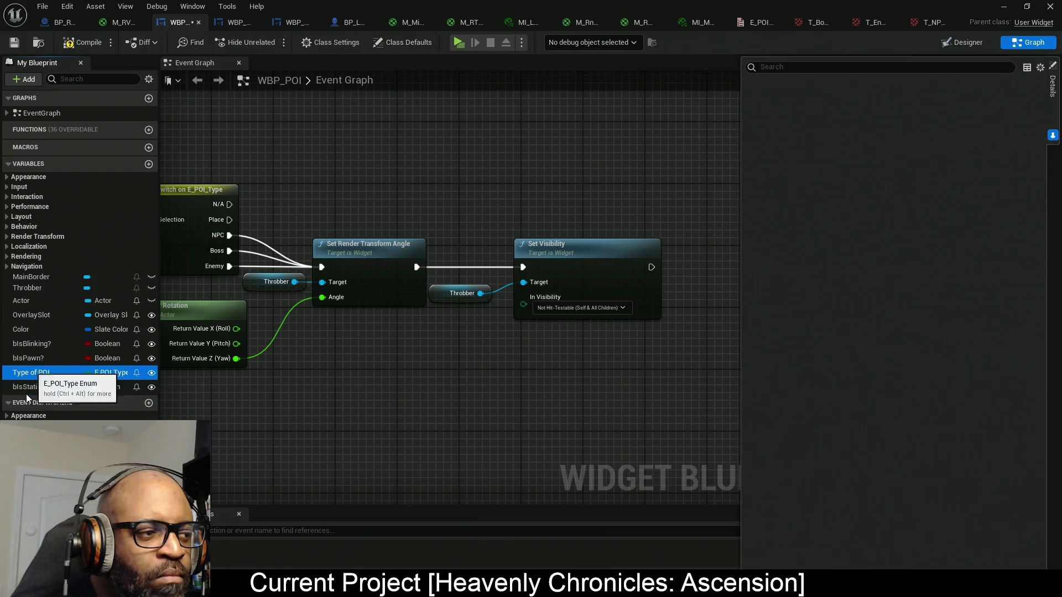
pyautogui.click(65, 45)
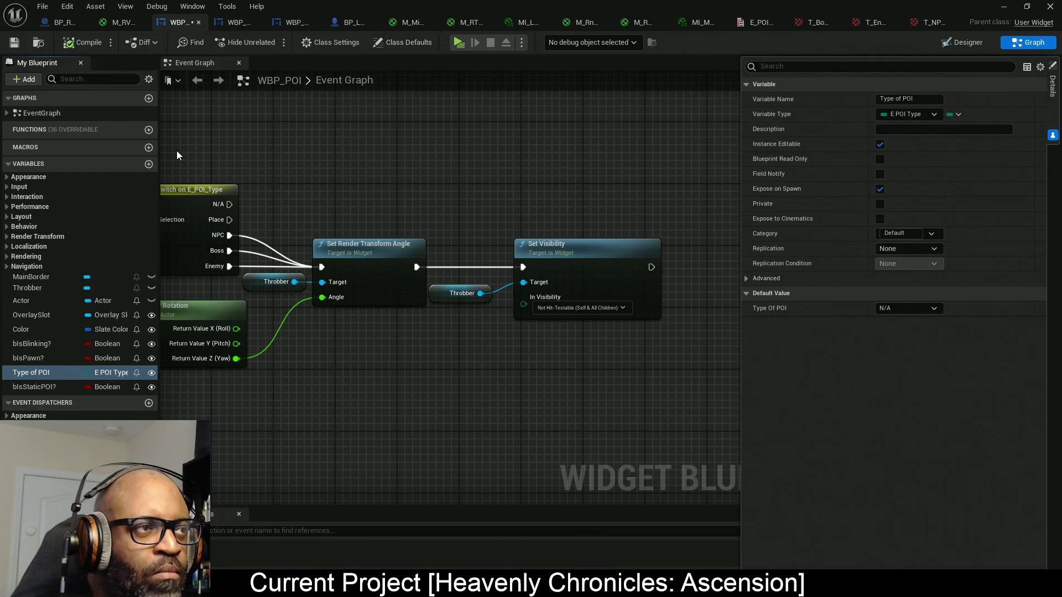
pyautogui.click(234, 24)
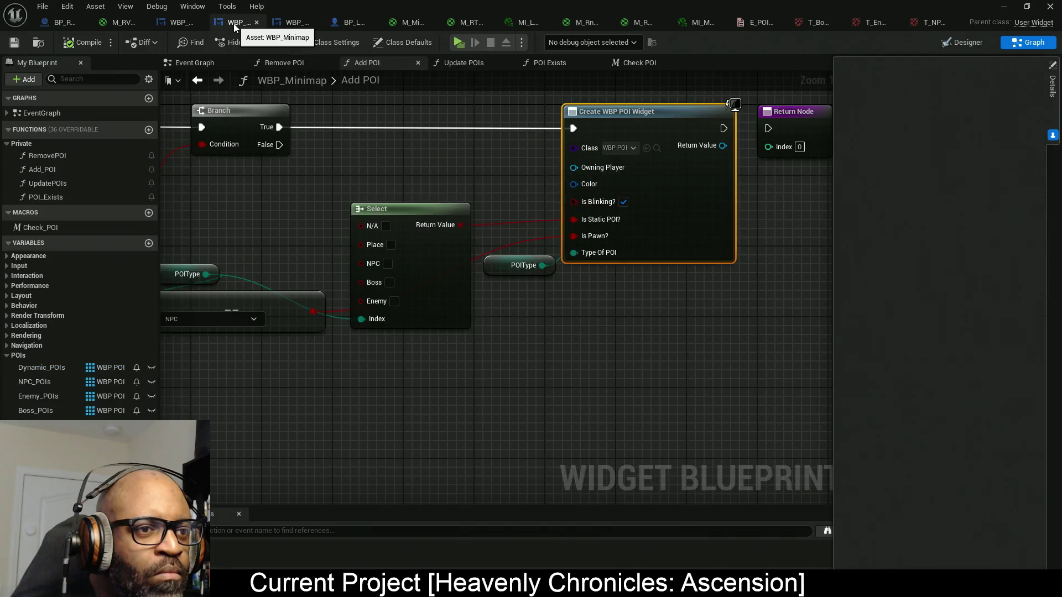
# - Refresh the Create WBP POI Widget node's pins and reposition the Select node
pyautogui.rightClick(695, 215)
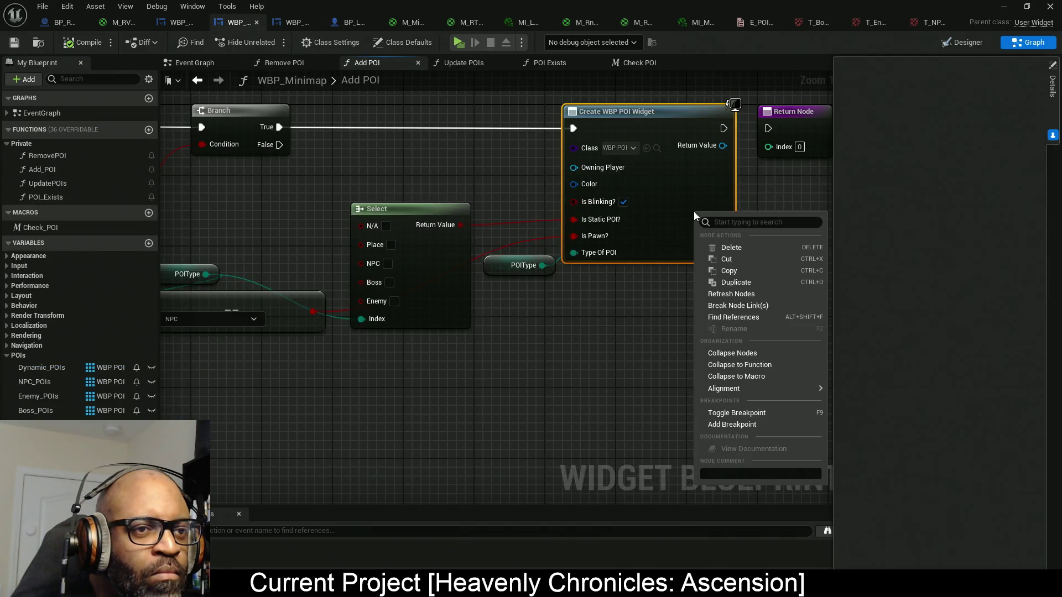
pyautogui.click(729, 293)
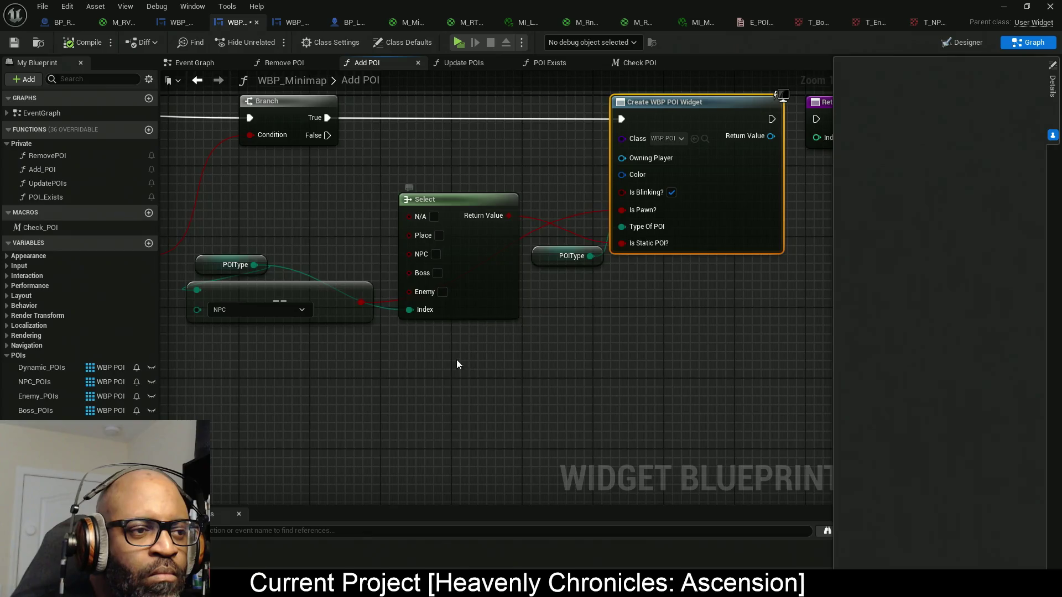
pyautogui.moveTo(538, 359)
pyautogui.mouseDown()
pyautogui.moveTo(504, 254)
pyautogui.moveTo(504, 298)
pyautogui.mouseUp()
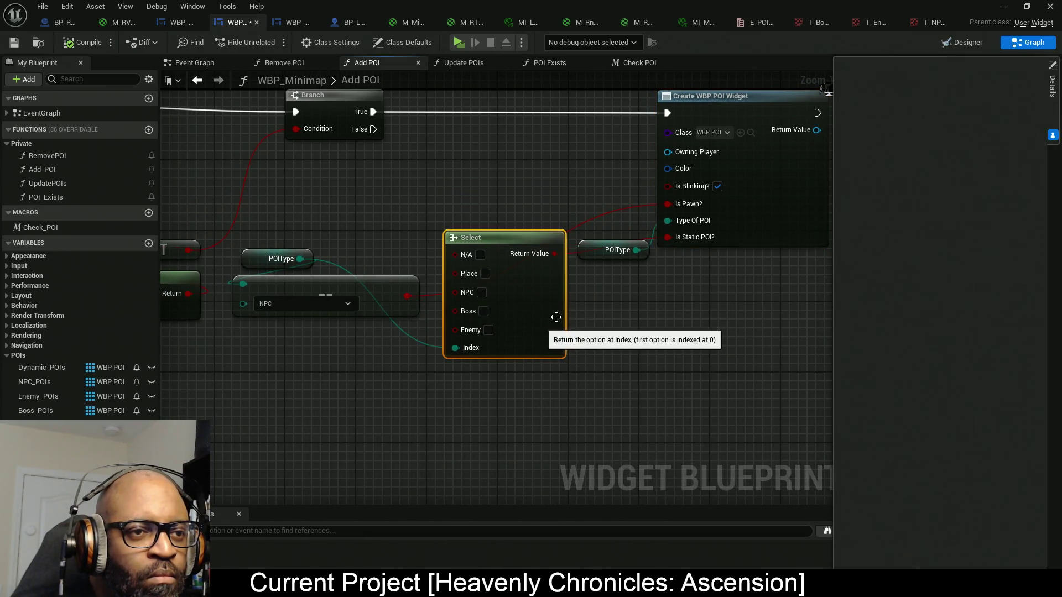
pyautogui.moveTo(605, 254); pyautogui.dragTo(595, 225)
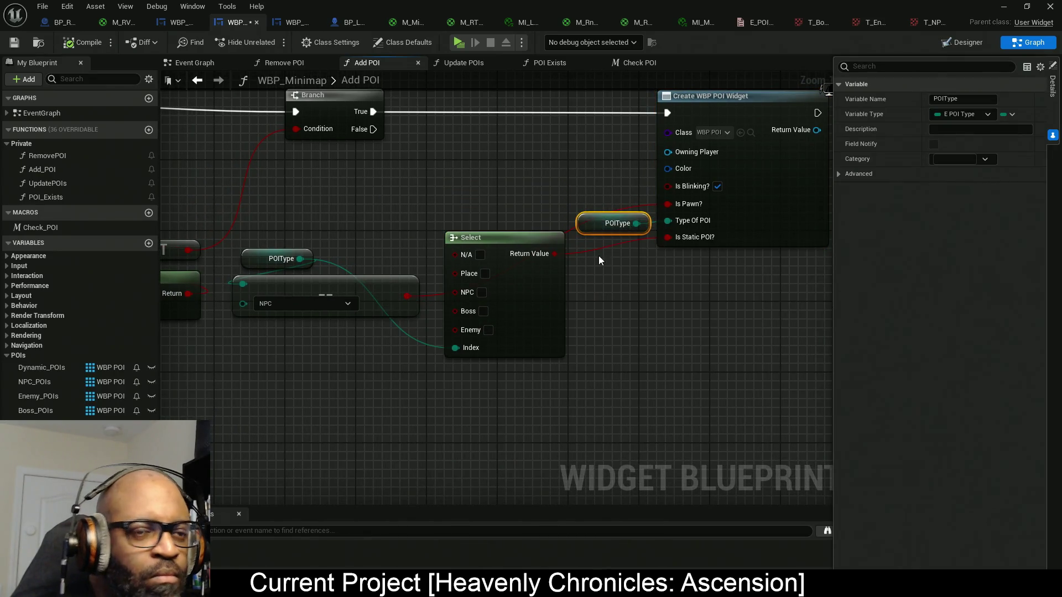
pyautogui.moveTo(541, 321)
pyautogui.mouseDown()
pyautogui.moveTo(558, 366)
pyautogui.moveTo(553, 391)
pyautogui.moveTo(615, 382)
pyautogui.mouseUp()
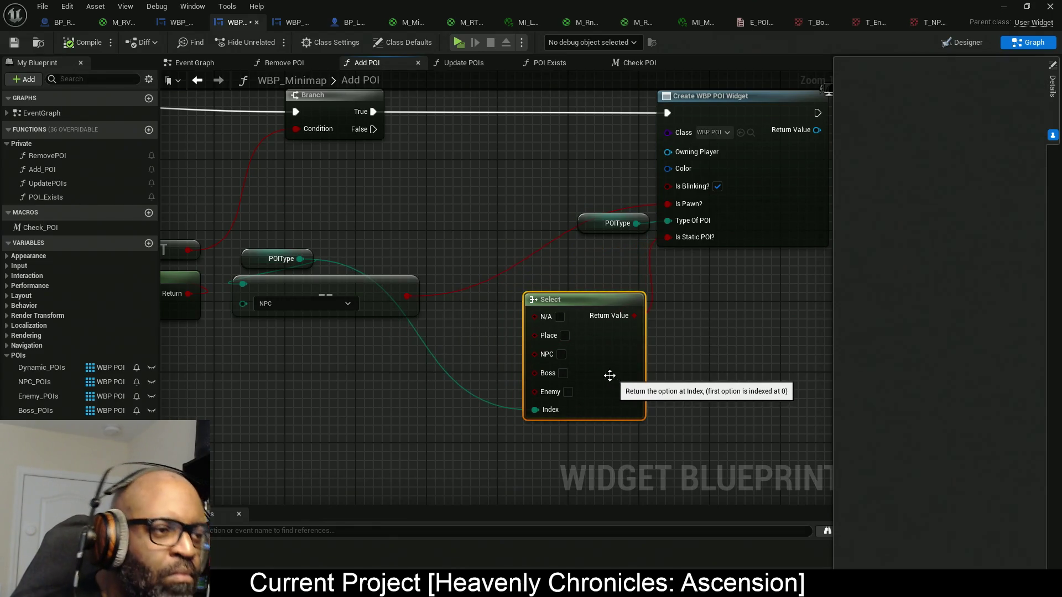
# - Duplicate the POIType getter and wire the copy into the Select's Index
pyautogui.click(281, 258)
pyautogui.hotkey('ctrl', 'c')
pyautogui.hotkey('ctrl', 'v')
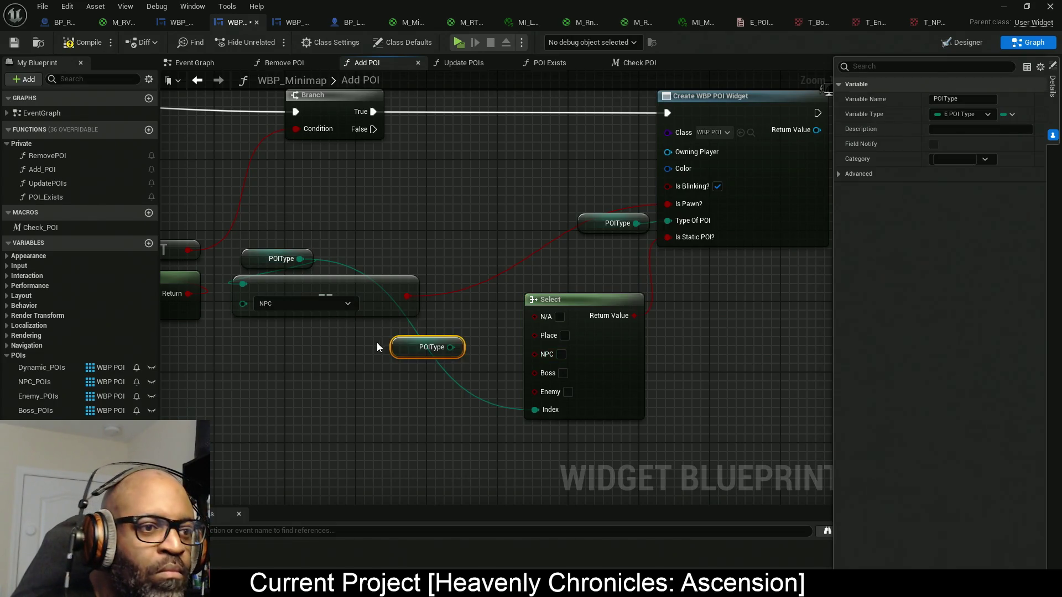
pyautogui.moveTo(455, 349)
pyautogui.mouseDown()
pyautogui.moveTo(519, 389)
pyautogui.moveTo(532, 413)
pyautogui.mouseUp()
pyautogui.moveTo(415, 351); pyautogui.dragTo(460, 413)
pyautogui.moveTo(583, 443); pyautogui.dragTo(412, 380)
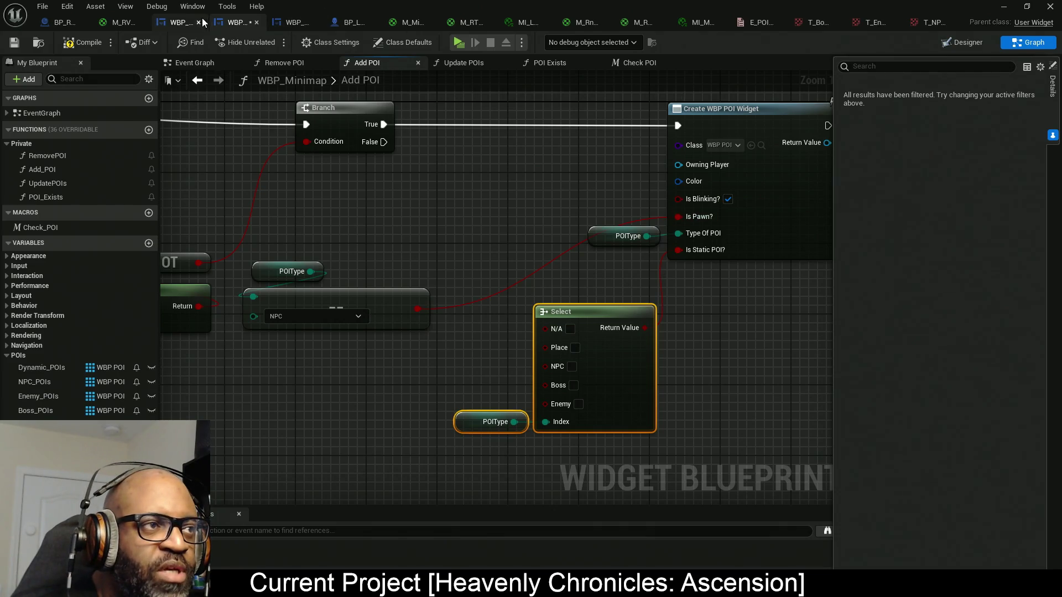
# - Move Type of POI above bIsPawn? in WBP_POI's variables and compile
pyautogui.click(176, 22)
pyautogui.moveTo(42, 372); pyautogui.dragTo(38, 358)
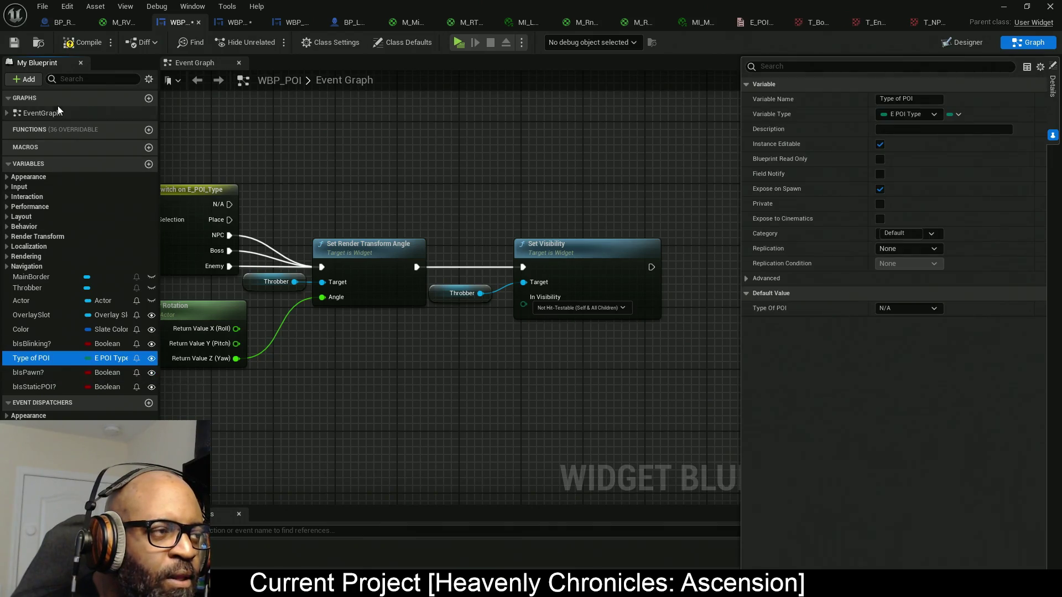
pyautogui.click(78, 44)
pyautogui.click(238, 22)
pyautogui.rightClick(766, 222)
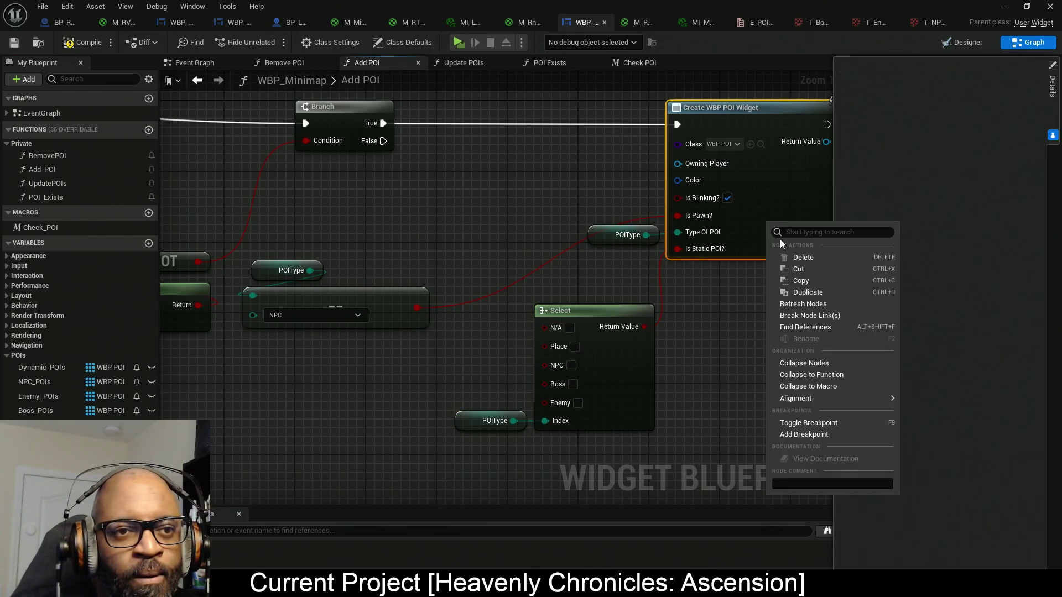
# - Refresh Create WBP POI Widget so Type Of POI sits above Is Pawn?
pyautogui.click(785, 303)
pyautogui.moveTo(607, 238); pyautogui.dragTo(606, 211)
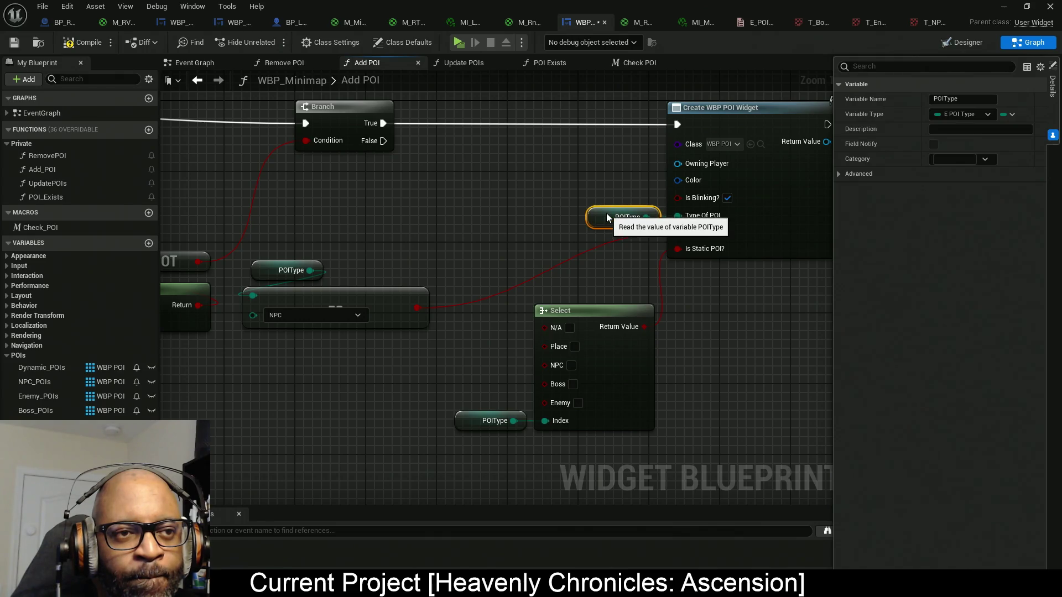
pyautogui.moveTo(634, 275)
pyautogui.mouseDown()
pyautogui.moveTo(529, 279)
pyautogui.moveTo(572, 279)
pyautogui.mouseUp()
pyautogui.moveTo(254, 338)
pyautogui.mouseDown()
pyautogui.moveTo(306, 340)
pyautogui.moveTo(307, 307)
pyautogui.moveTo(276, 257)
pyautogui.moveTo(410, 230)
pyautogui.moveTo(407, 208)
pyautogui.moveTo(438, 217)
pyautogui.mouseUp()
# - Tidy the POIType, NPC comparison and Select nodes, and set Place to true
pyautogui.moveTo(486, 374)
pyautogui.mouseDown()
pyautogui.moveTo(441, 346)
pyautogui.moveTo(599, 399)
pyautogui.moveTo(570, 350)
pyautogui.moveTo(512, 345)
pyautogui.mouseUp()
pyautogui.click(519, 387)
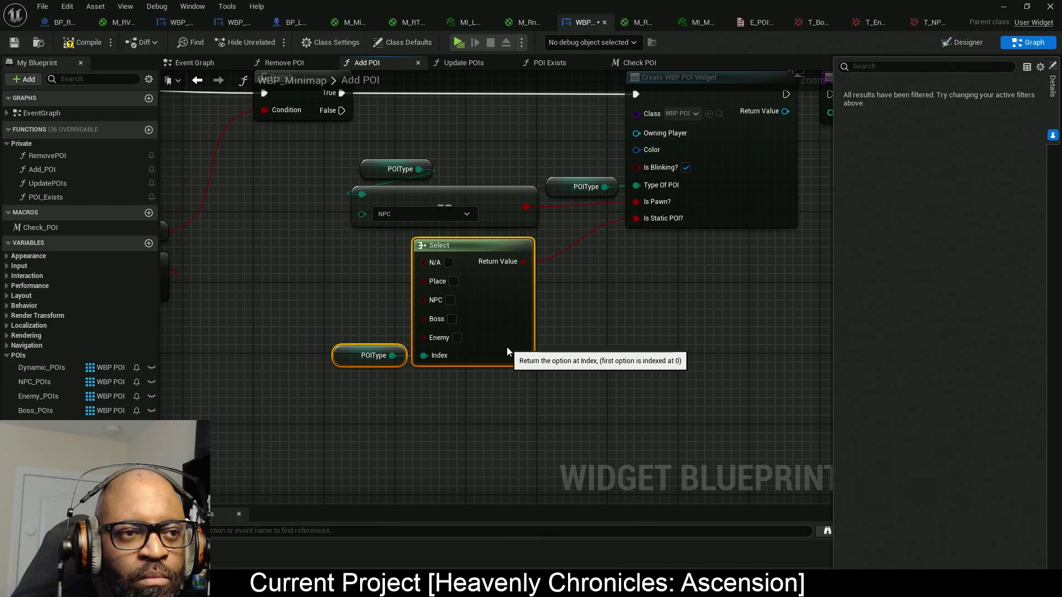
pyautogui.moveTo(593, 356); pyautogui.dragTo(570, 358)
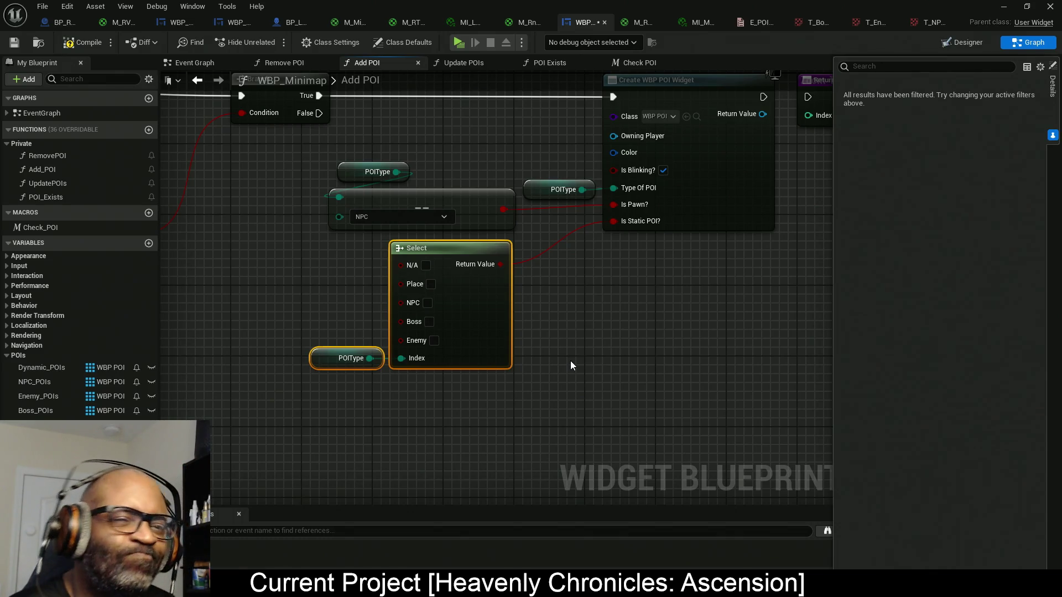
pyautogui.scroll(1, 537, 342)
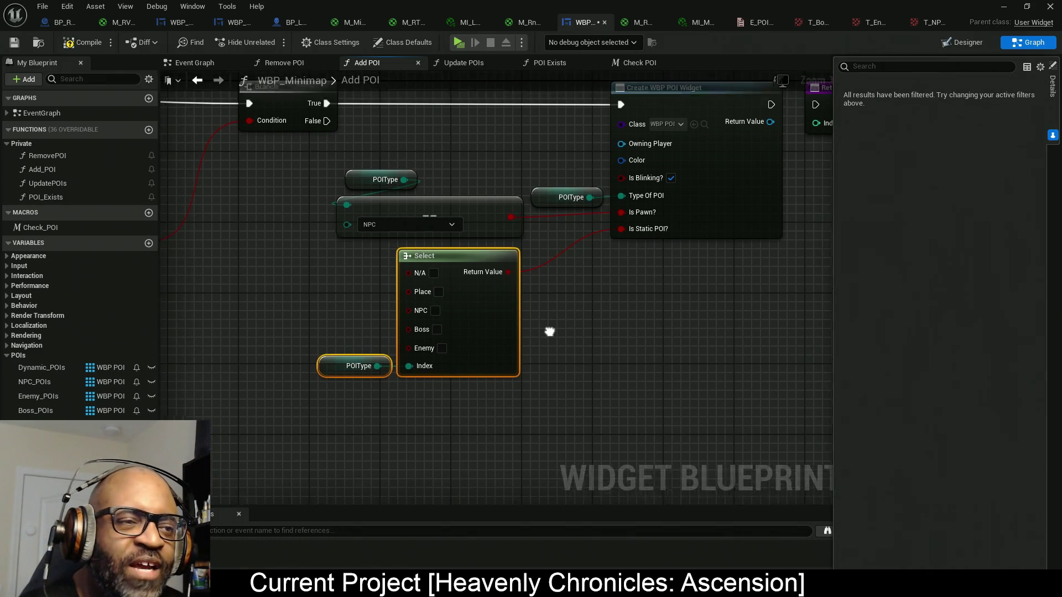
pyautogui.scroll(-1, 548, 346)
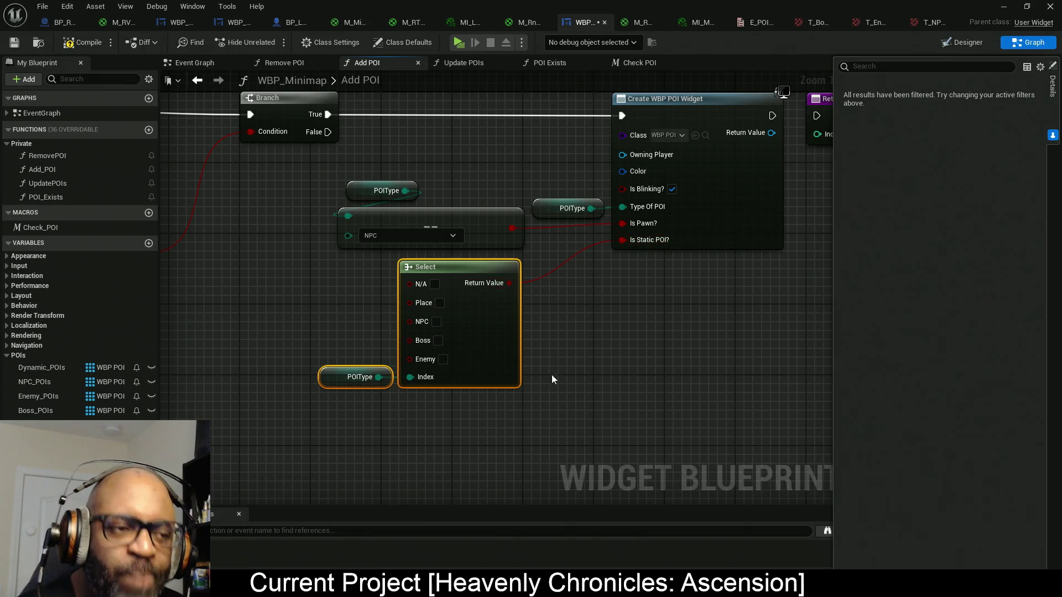
pyautogui.click(397, 358)
pyautogui.moveTo(471, 354)
pyautogui.mouseDown()
pyautogui.moveTo(459, 354)
pyautogui.moveTo(553, 360)
pyautogui.moveTo(483, 359)
pyautogui.mouseUp()
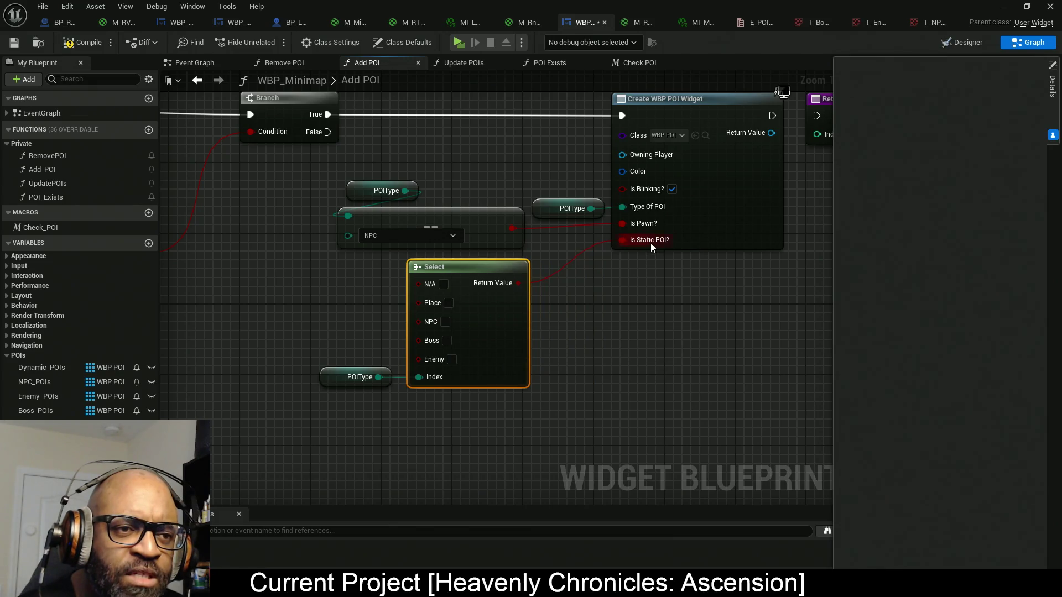
pyautogui.click(449, 304)
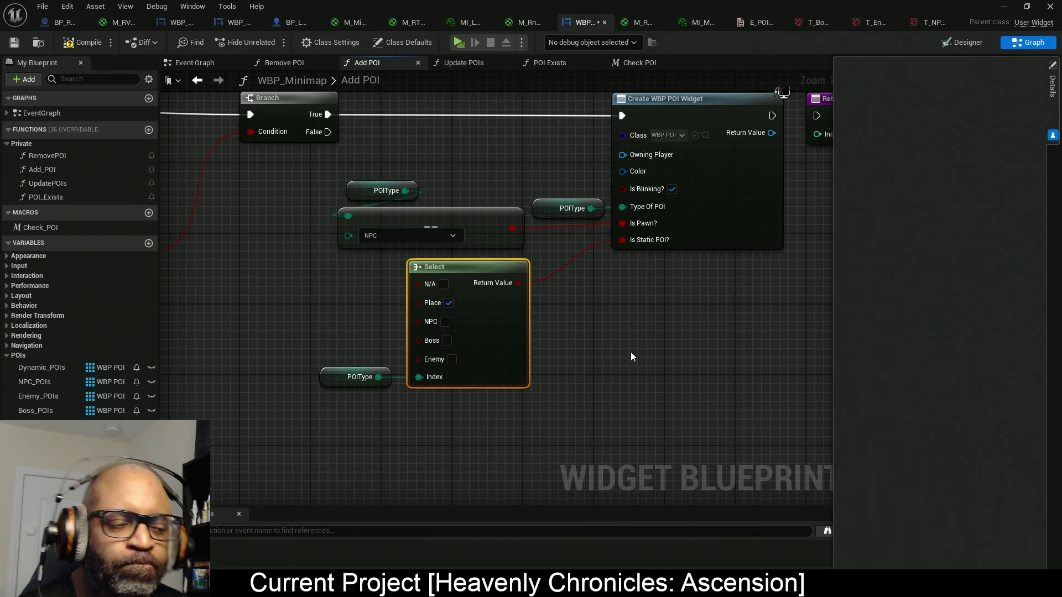
# - Set Boss to true on the Select, leaving Enemy false, and compile WBP_Minimap
pyautogui.click(452, 360)
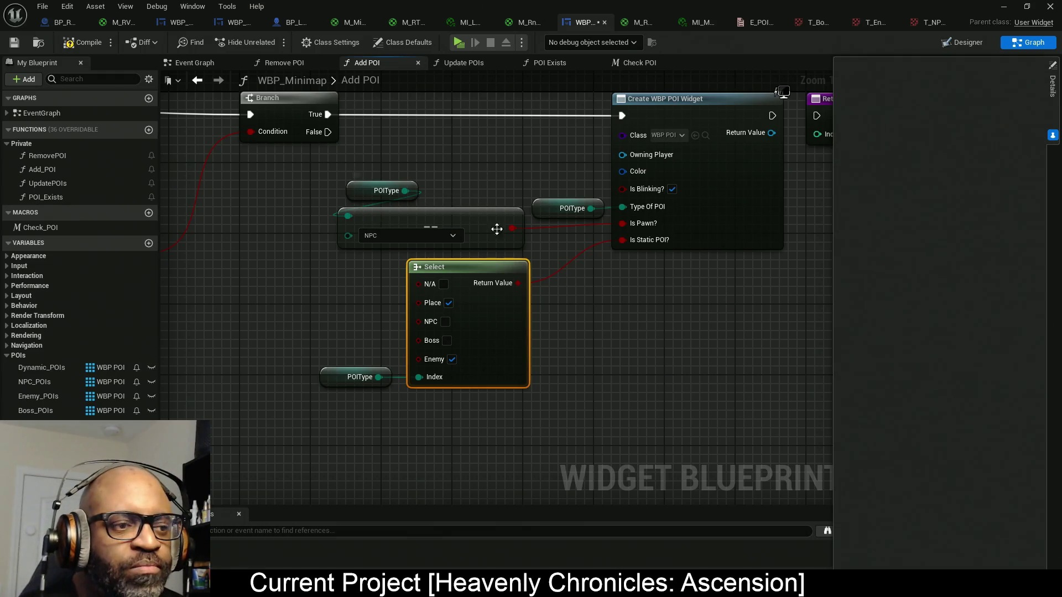
pyautogui.click(452, 360)
pyautogui.click(448, 340)
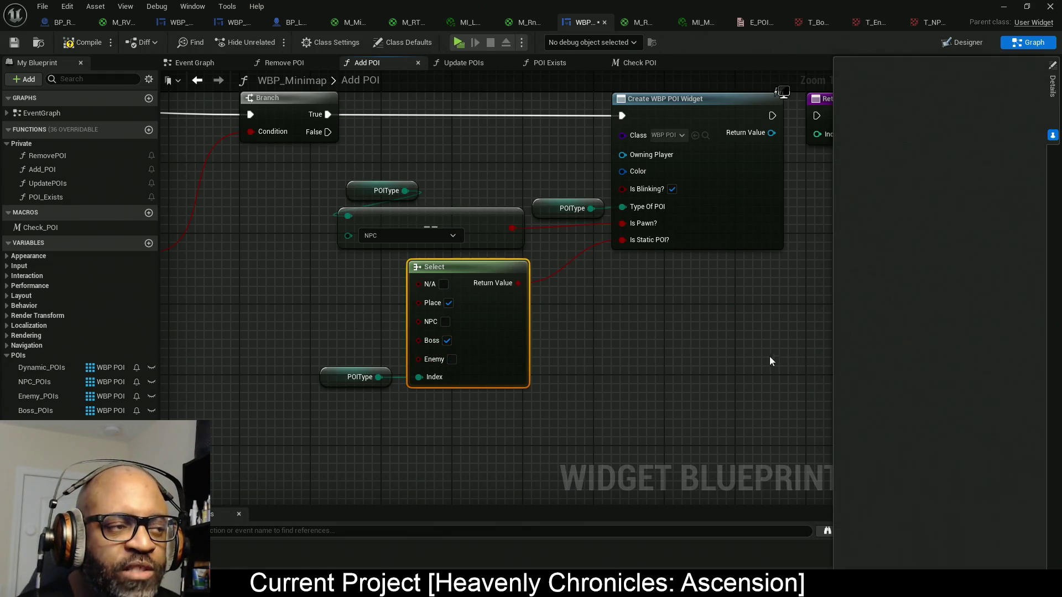
pyautogui.click(83, 43)
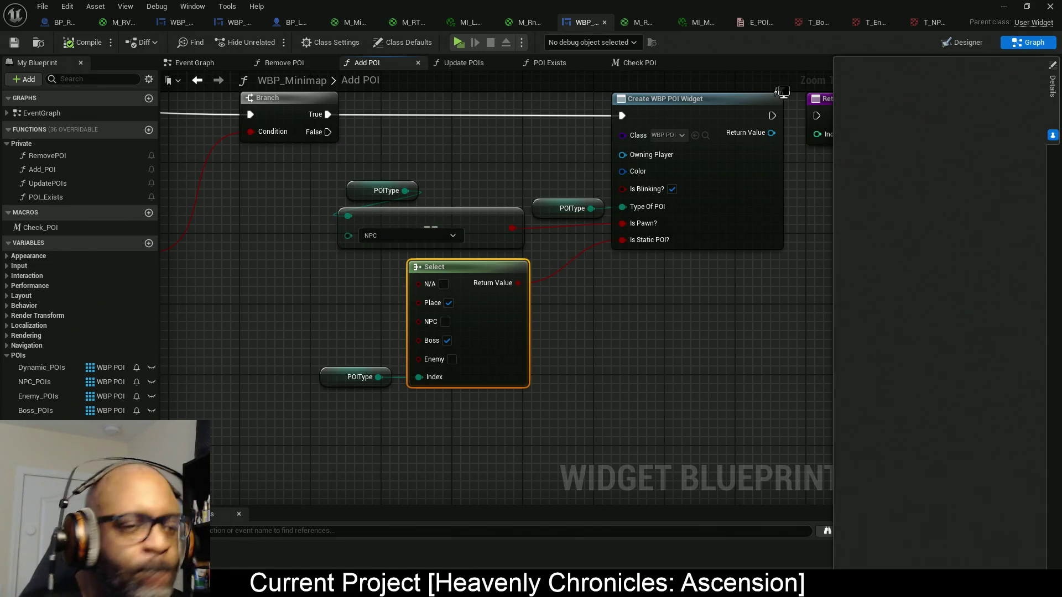
pyautogui.click(167, 25)
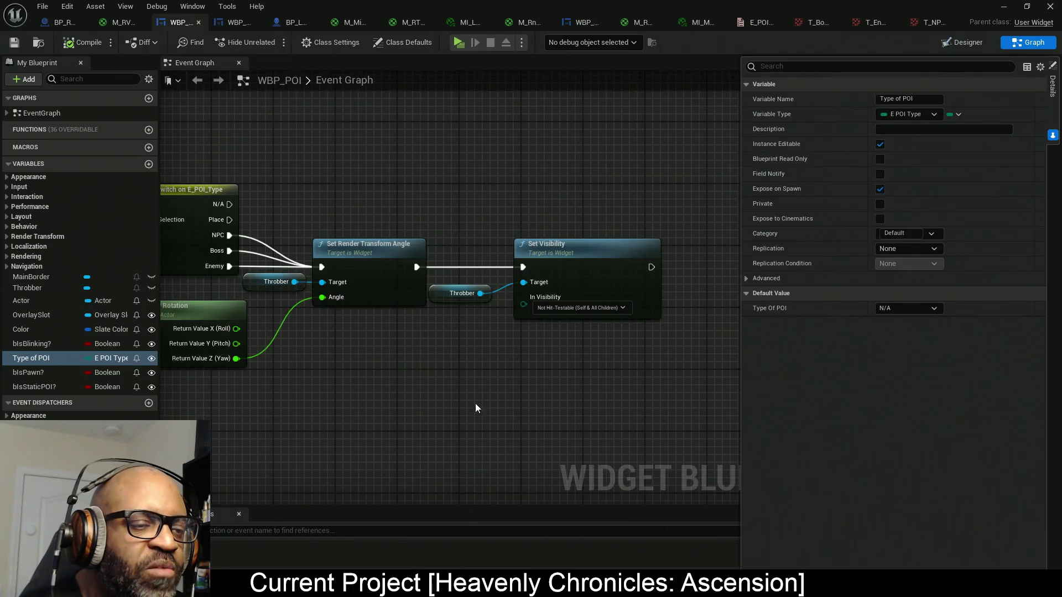
# - Move Color to the end of WBP_POI's variables after bIsStaticPOI?, compile, and return to WBP_Minimap
pyautogui.click(37, 328)
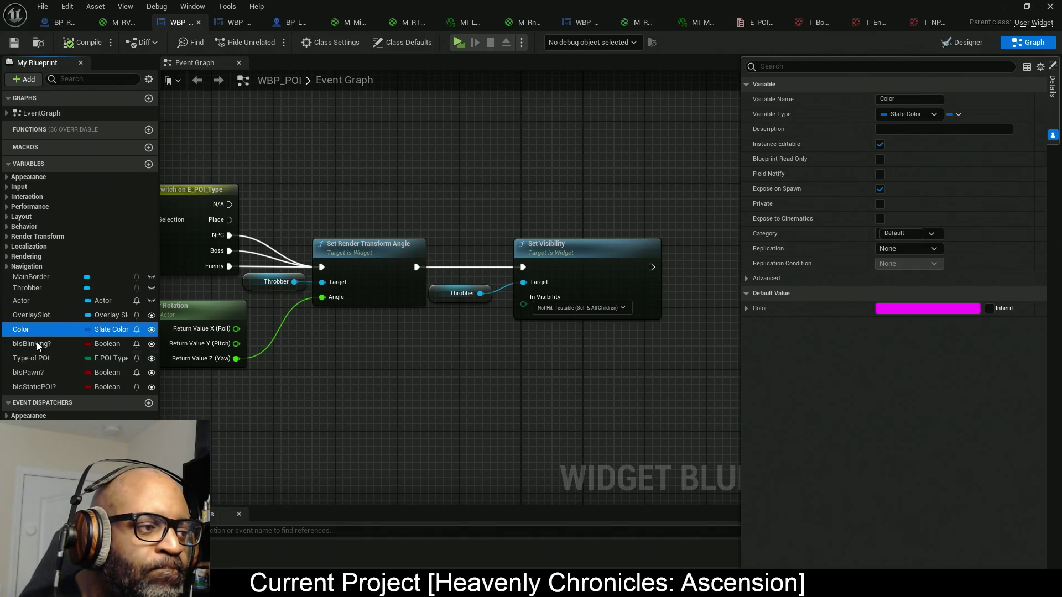
pyautogui.moveTo(35, 360); pyautogui.dragTo(29, 370)
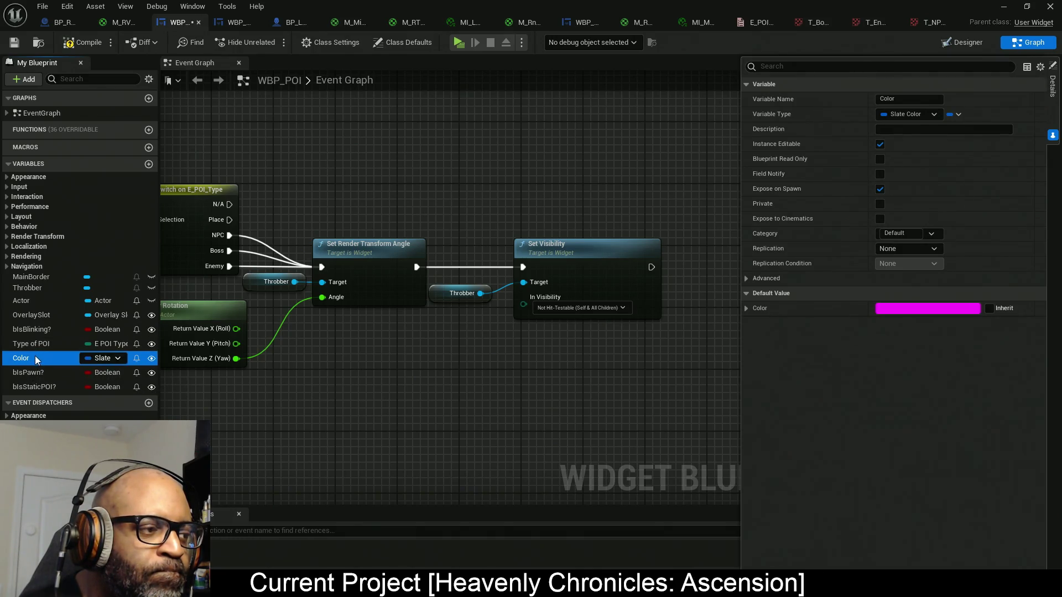
pyautogui.click(79, 44)
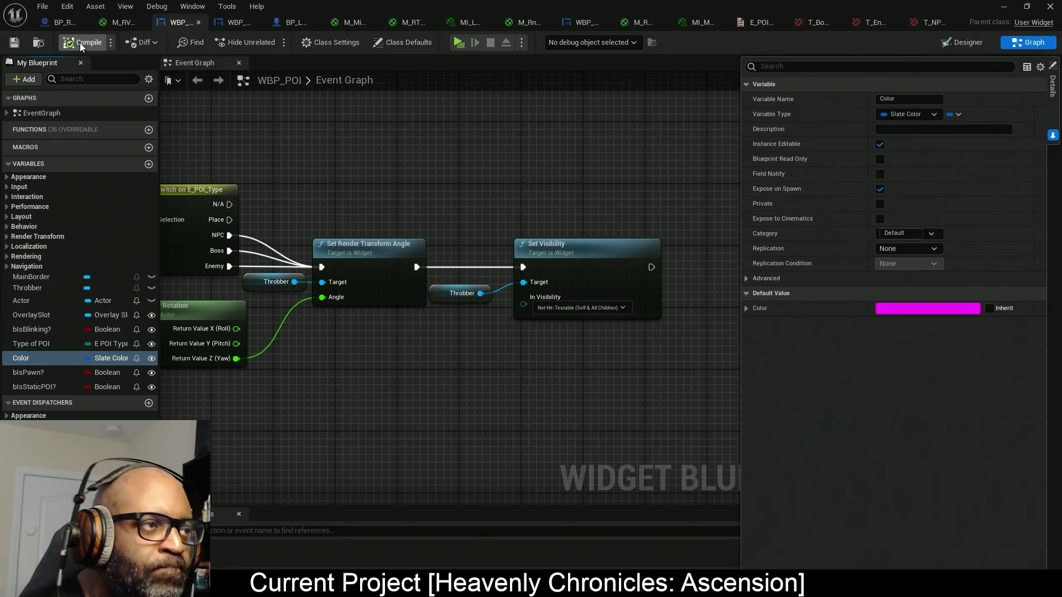
pyautogui.moveTo(35, 357)
pyautogui.mouseDown()
pyautogui.moveTo(35, 398)
pyautogui.moveTo(41, 373)
pyautogui.mouseUp()
pyautogui.click(39, 385)
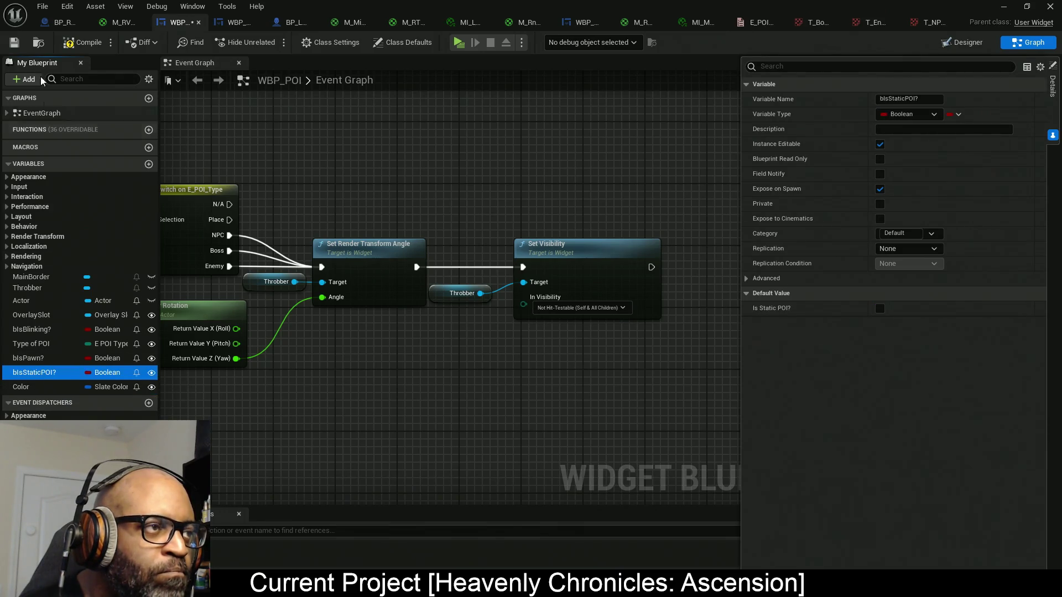
pyautogui.click(236, 23)
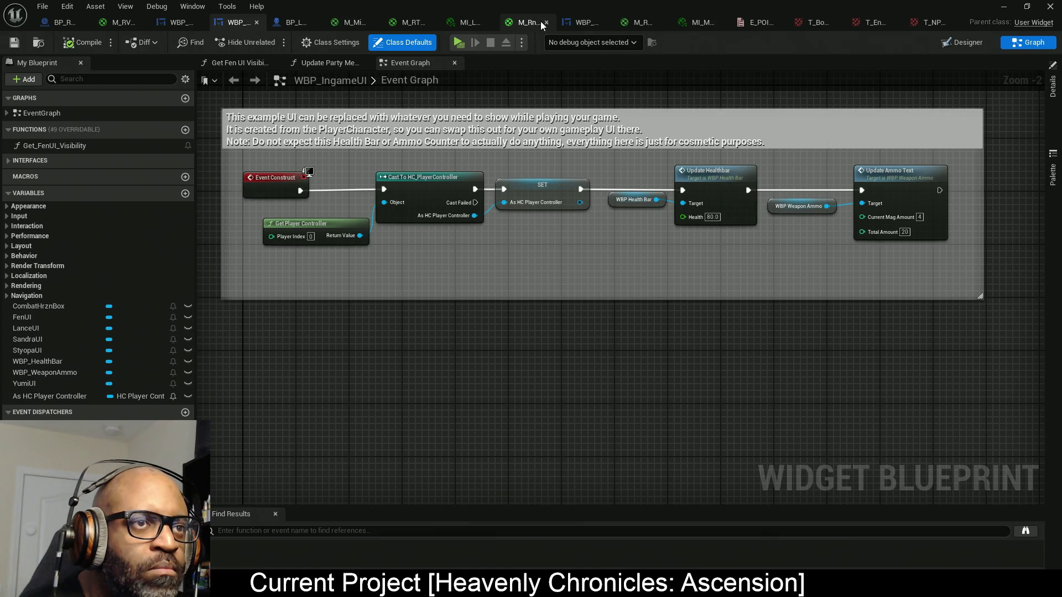
pyautogui.moveTo(328, 27); pyautogui.dragTo(232, 28)
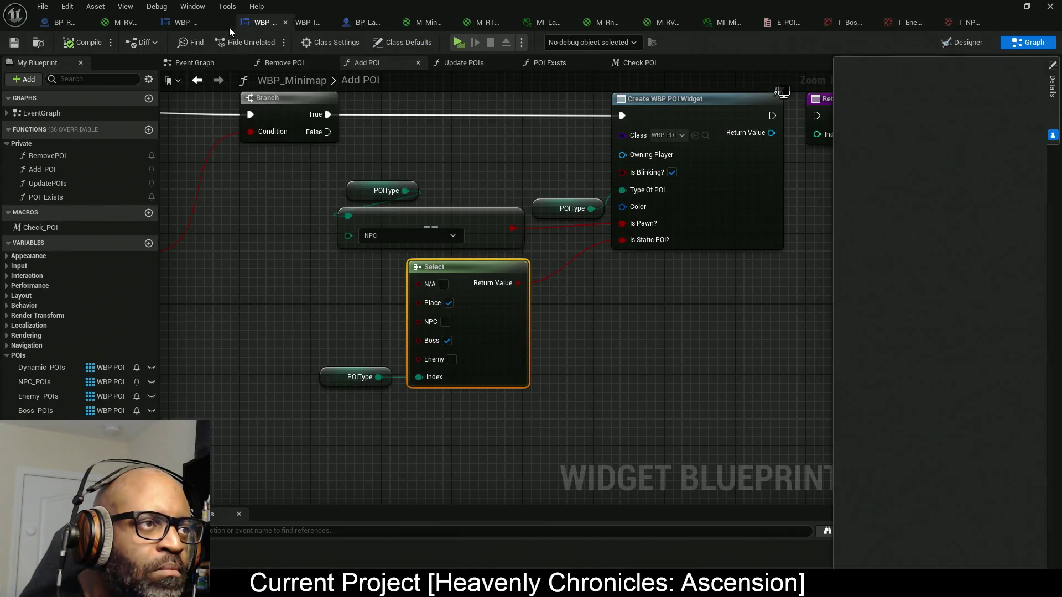
# - Refresh the widget node so Color is its last input, and shift the POIType, NPC and Select nodes left
pyautogui.rightClick(731, 196)
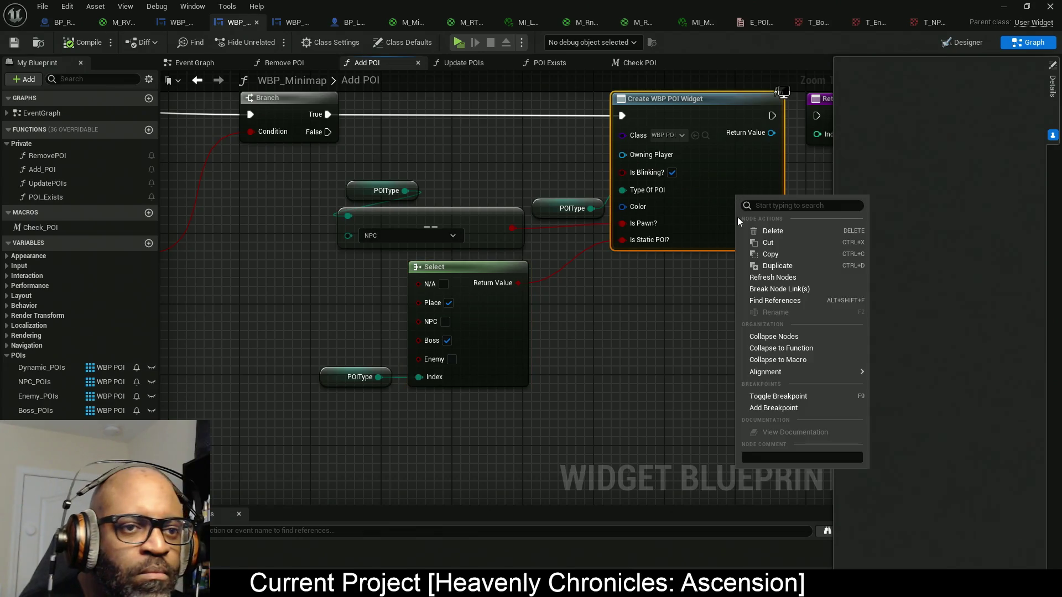
pyautogui.click(766, 279)
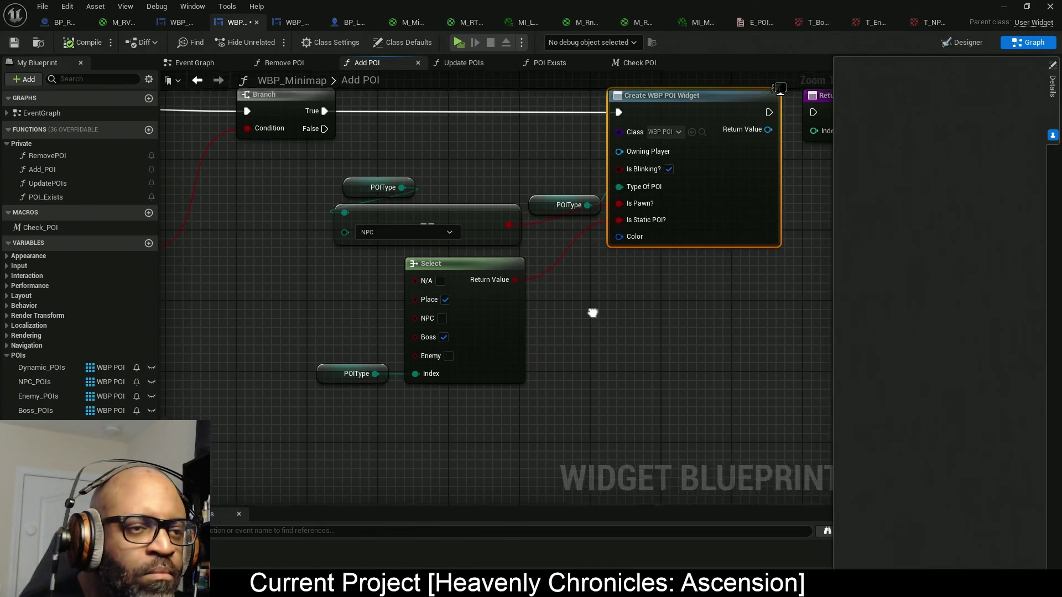
pyautogui.moveTo(592, 313); pyautogui.dragTo(574, 284)
pyautogui.moveTo(530, 211); pyautogui.dragTo(531, 193)
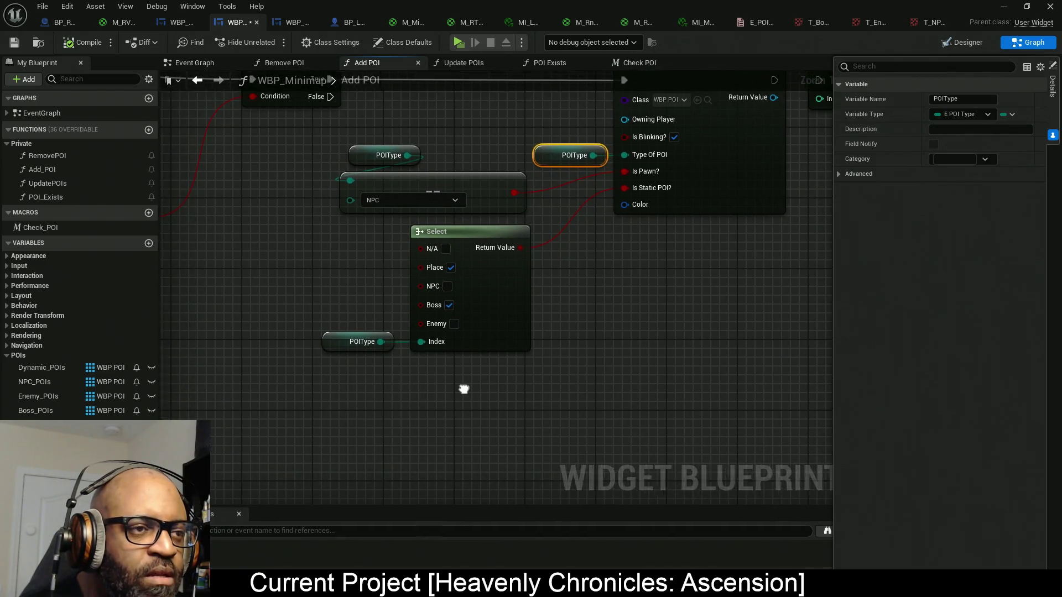
pyautogui.moveTo(493, 408); pyautogui.dragTo(366, 156)
pyautogui.moveTo(524, 280); pyautogui.dragTo(447, 283)
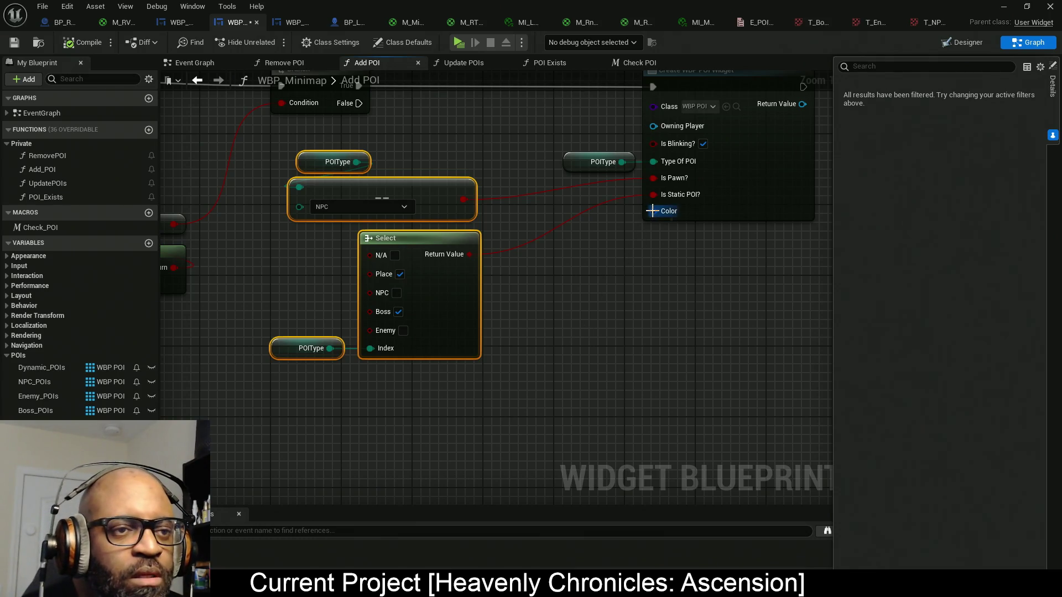
# - Create a Select node feeding Color and arrange it beside the earlier nodes
pyautogui.moveTo(651, 202); pyautogui.dragTo(629, 234)
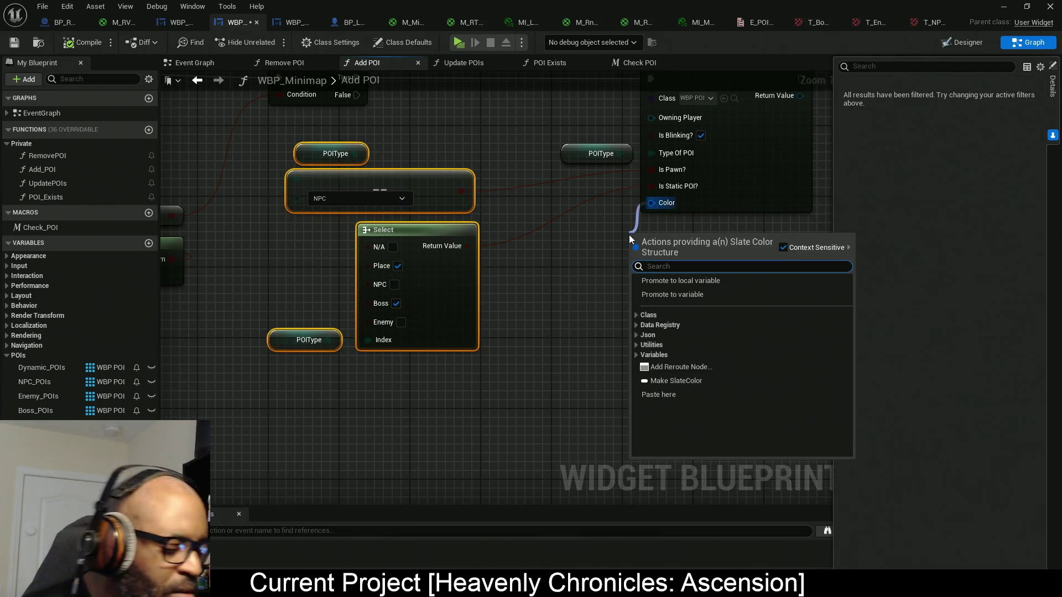
pyautogui.write('select')
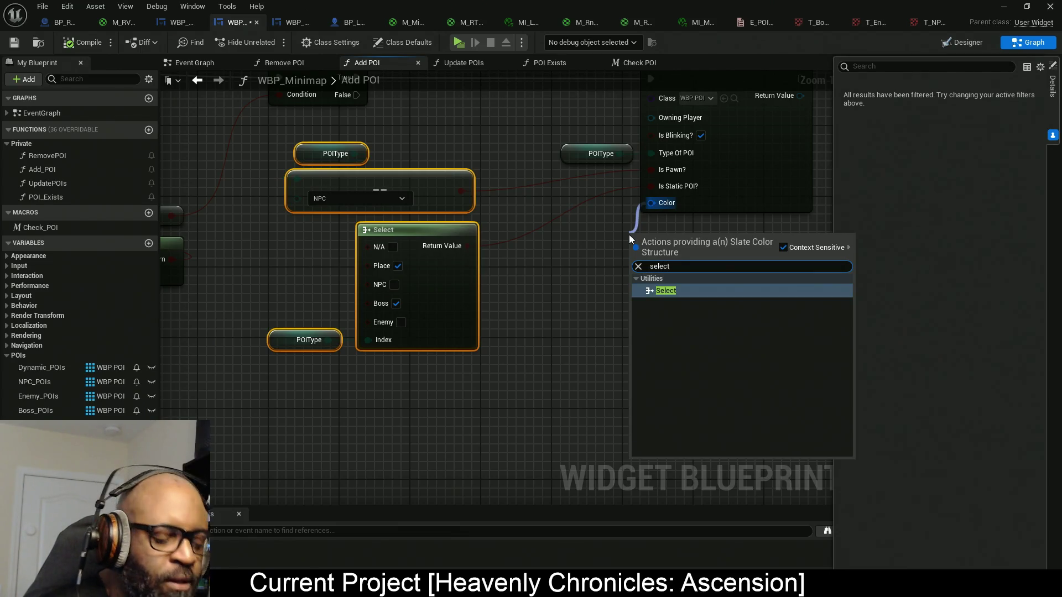
pyautogui.press('Return')
pyautogui.moveTo(667, 268)
pyautogui.mouseDown()
pyautogui.moveTo(596, 275)
pyautogui.moveTo(611, 276)
pyautogui.mouseUp()
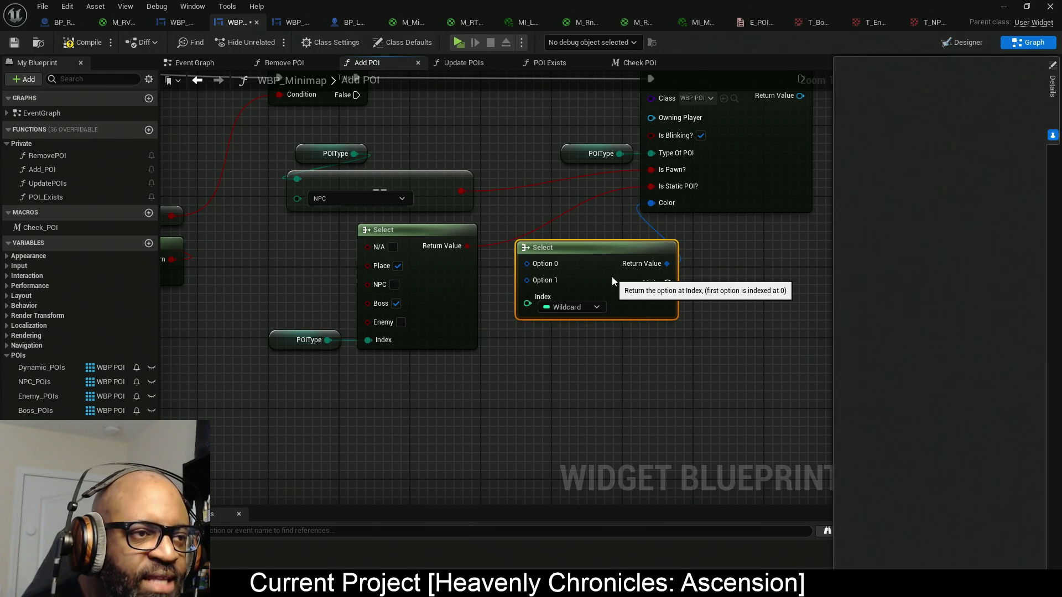
pyautogui.moveTo(470, 344); pyautogui.dragTo(327, 147)
pyautogui.moveTo(479, 311)
pyautogui.mouseDown()
pyautogui.moveTo(428, 311)
pyautogui.moveTo(429, 294)
pyautogui.mouseUp()
pyautogui.moveTo(653, 275)
pyautogui.mouseDown()
pyautogui.moveTo(617, 265)
pyautogui.moveTo(611, 307)
pyautogui.mouseUp()
# - Duplicate the POIType getter and wire it into the color Select's Index
pyautogui.moveTo(331, 386); pyautogui.dragTo(271, 297)
pyautogui.hotkey('ctrl', 'c')
pyautogui.hotkey('ctrl', 'v')
pyautogui.moveTo(462, 349)
pyautogui.mouseDown()
pyautogui.moveTo(539, 329)
pyautogui.moveTo(520, 373)
pyautogui.mouseUp()
pyautogui.moveTo(410, 353); pyautogui.dragTo(406, 379)
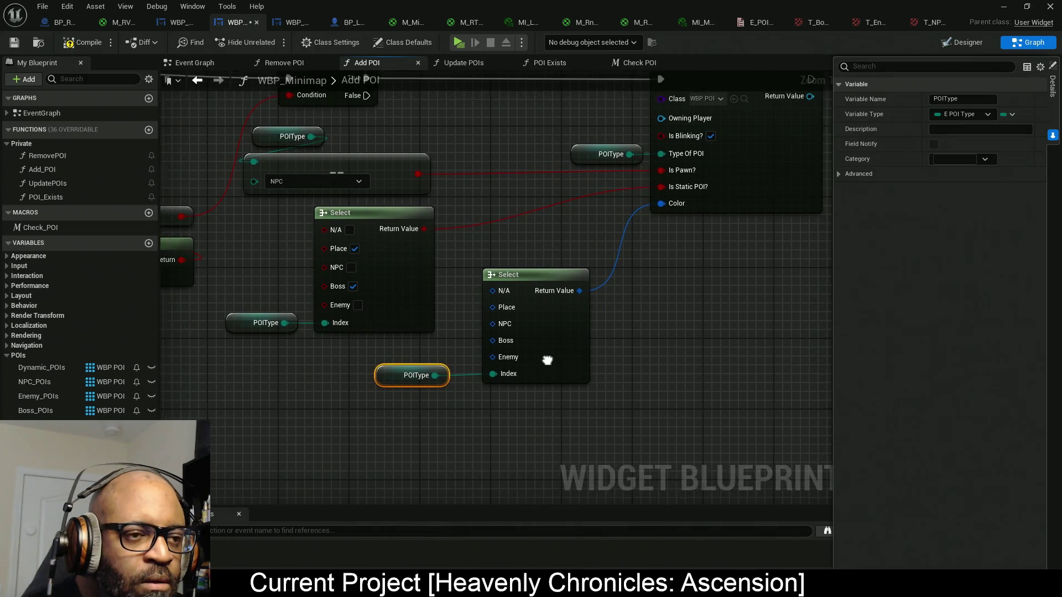
# - Split the Place, NPC, Boss and Enemy struct pins into specified colour and colour rule
pyautogui.rightClick(491, 307)
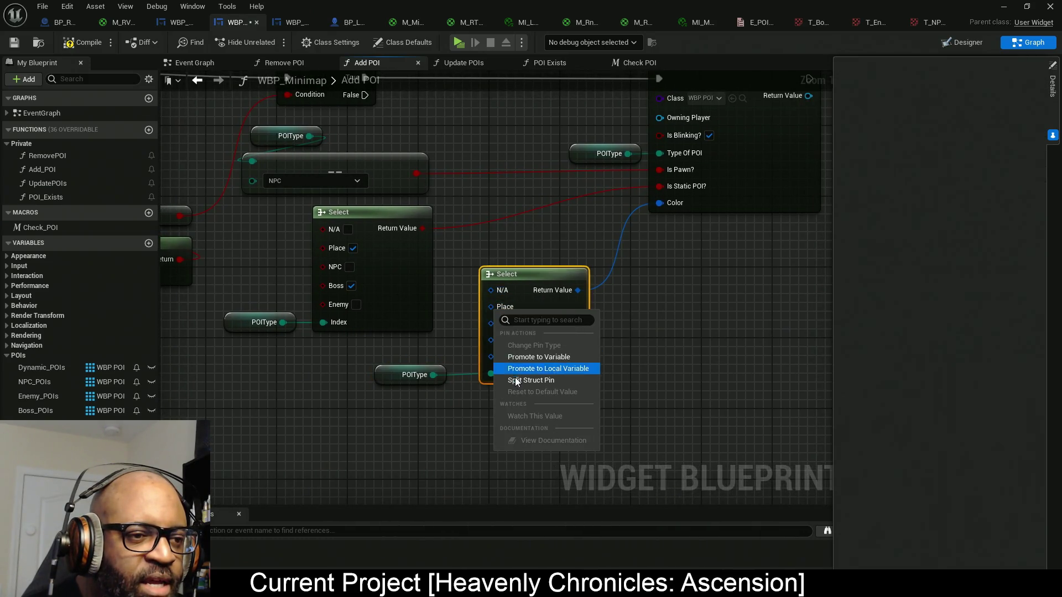
pyautogui.click(530, 380)
pyautogui.click(428, 311)
pyautogui.moveTo(417, 324)
pyautogui.mouseDown()
pyautogui.moveTo(413, 347)
pyautogui.moveTo(449, 350)
pyautogui.mouseUp()
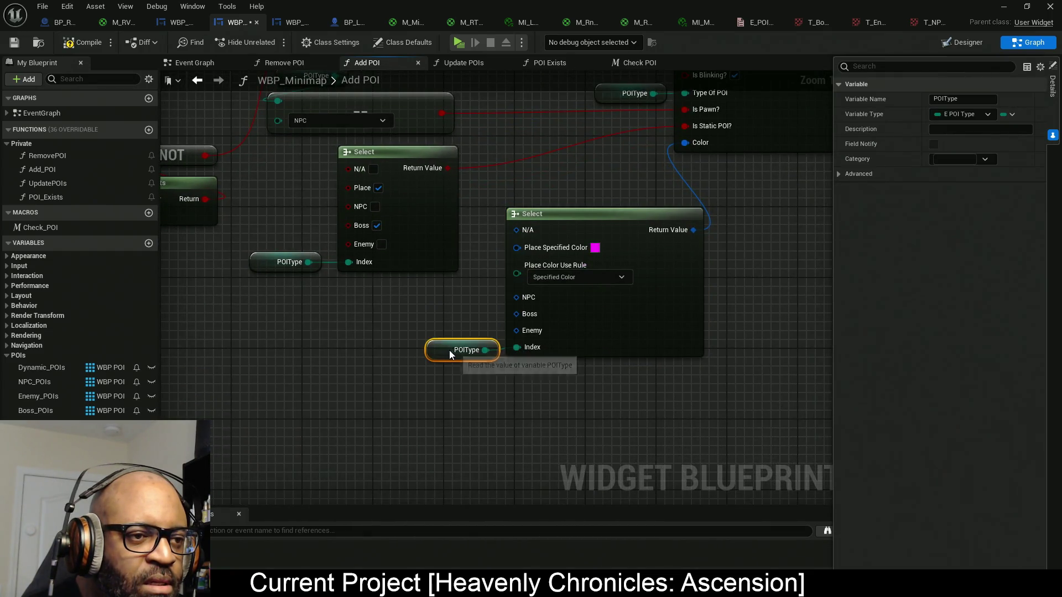
pyautogui.rightClick(518, 298)
pyautogui.click(550, 365)
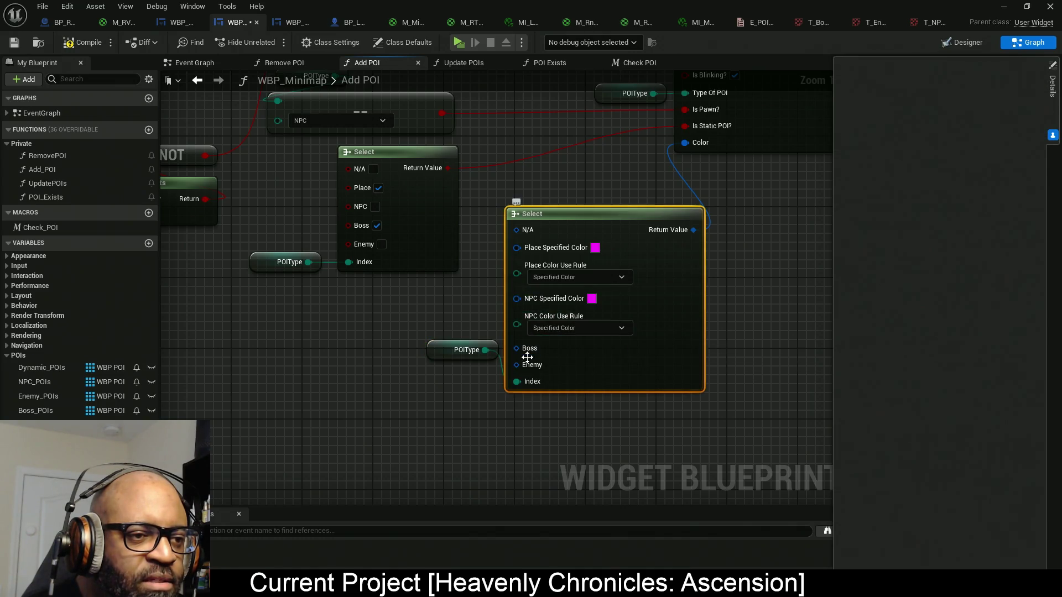
pyautogui.rightClick(521, 350)
pyautogui.click(549, 422)
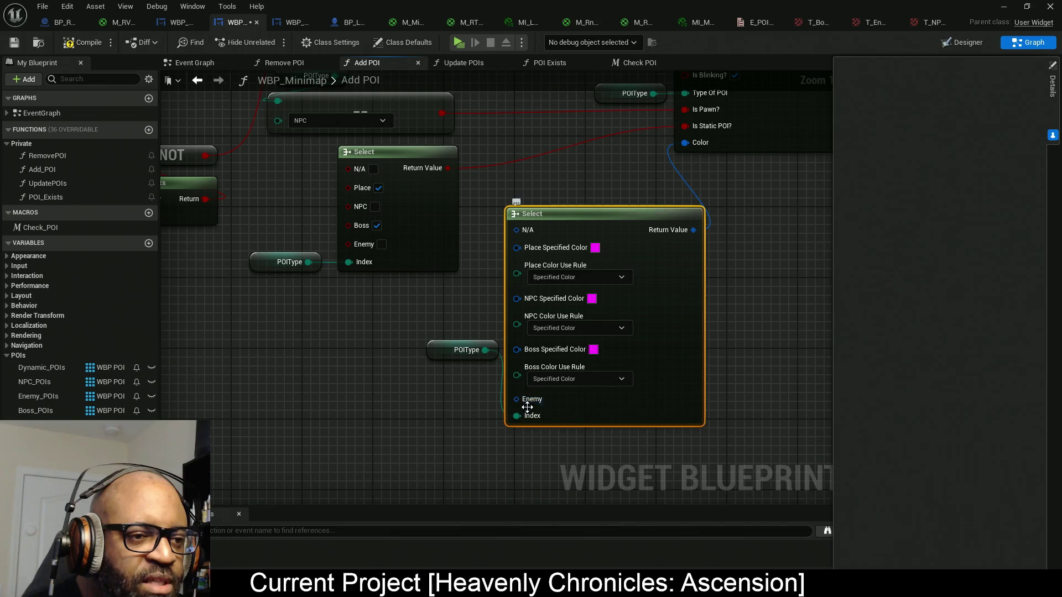
pyautogui.rightClick(522, 402)
pyautogui.click(558, 473)
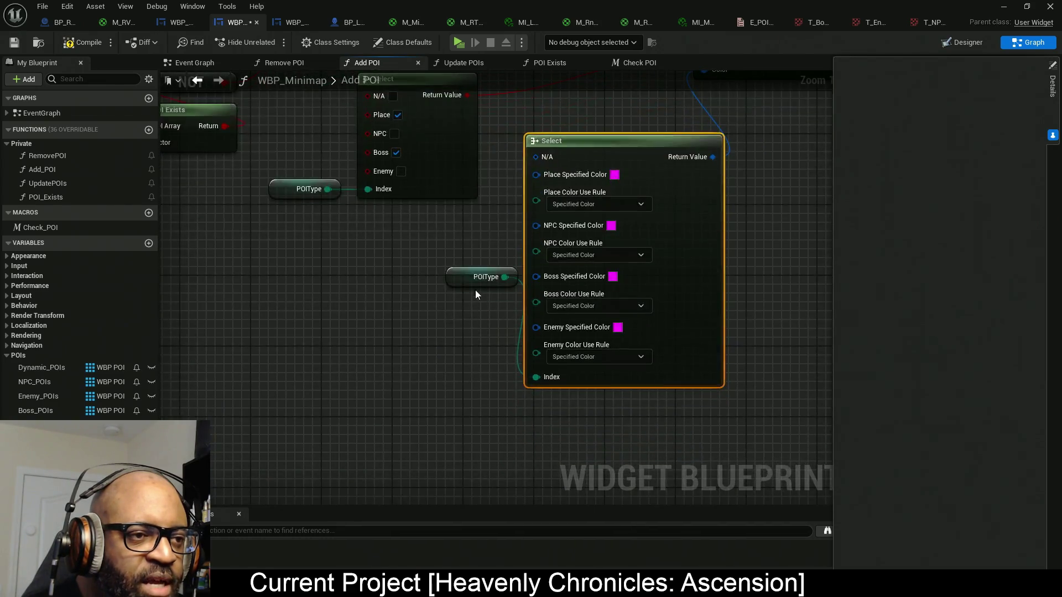
# - Place the POIType getter beside the Index pin and shift it with the Select left
pyautogui.moveTo(469, 278); pyautogui.dragTo(461, 382)
pyautogui.moveTo(627, 429); pyautogui.dragTo(448, 372)
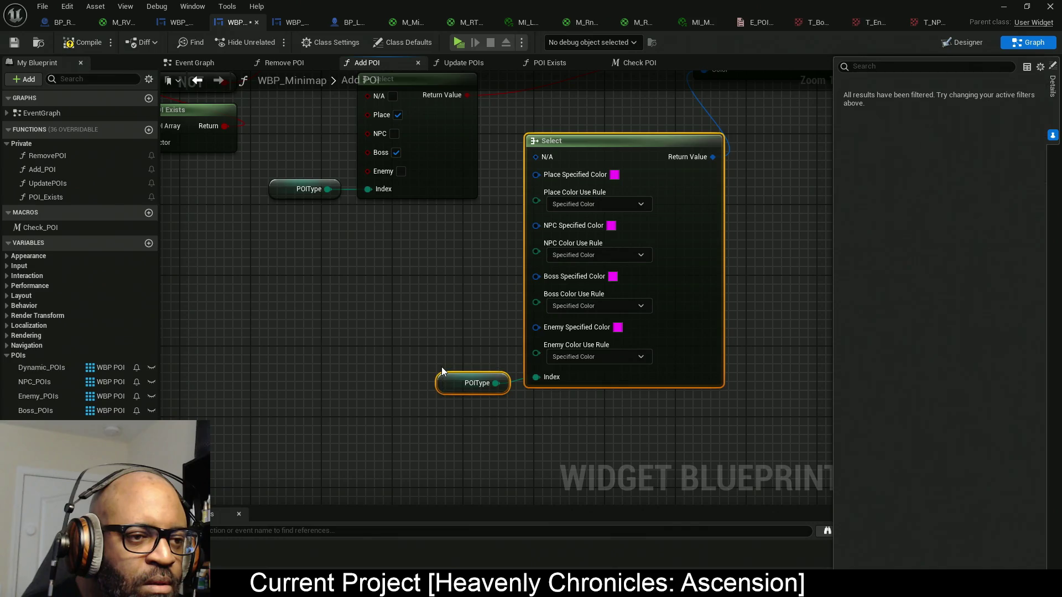
pyautogui.moveTo(682, 389)
pyautogui.mouseDown()
pyautogui.moveTo(670, 369)
pyautogui.moveTo(585, 416)
pyautogui.mouseUp()
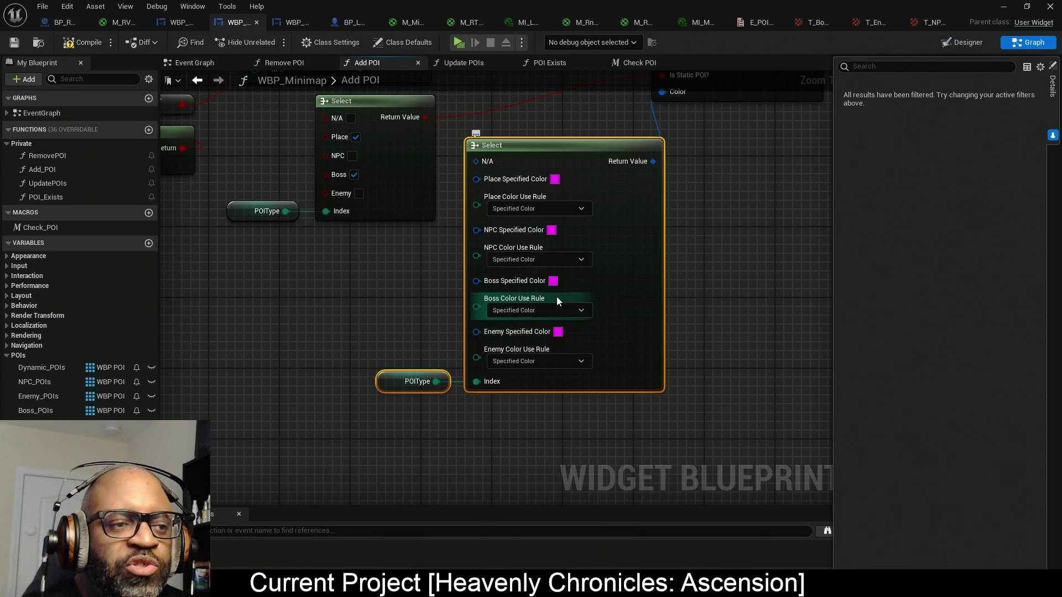
pyautogui.click(552, 281)
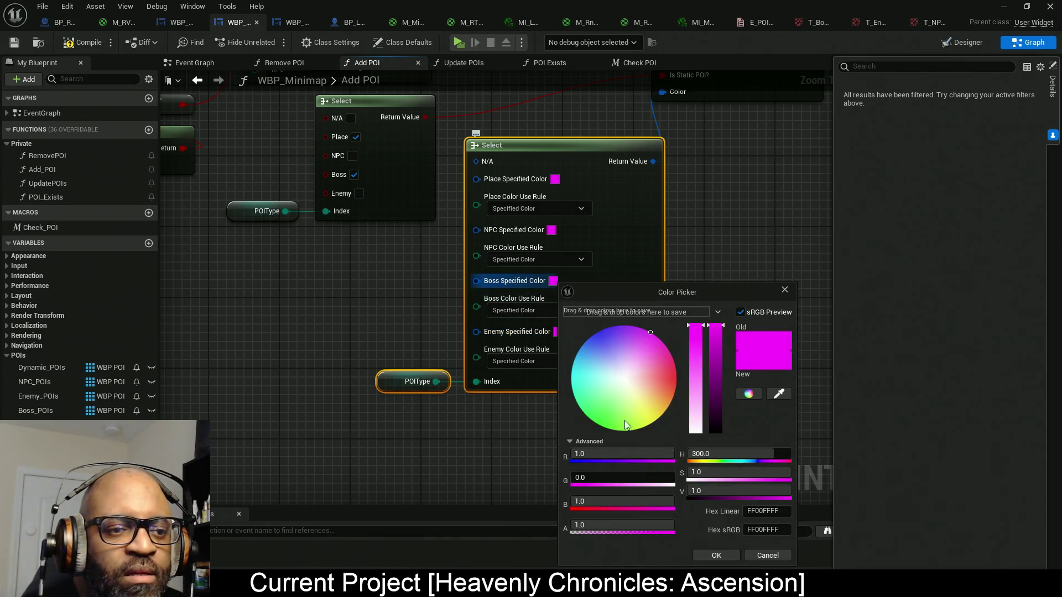
# - Make the Boss specified colour red with green 0 and slightly lowered saturation
pyautogui.moveTo(658, 390)
pyautogui.mouseDown()
pyautogui.moveTo(668, 380)
pyautogui.moveTo(1056, 396)
pyautogui.mouseUp()
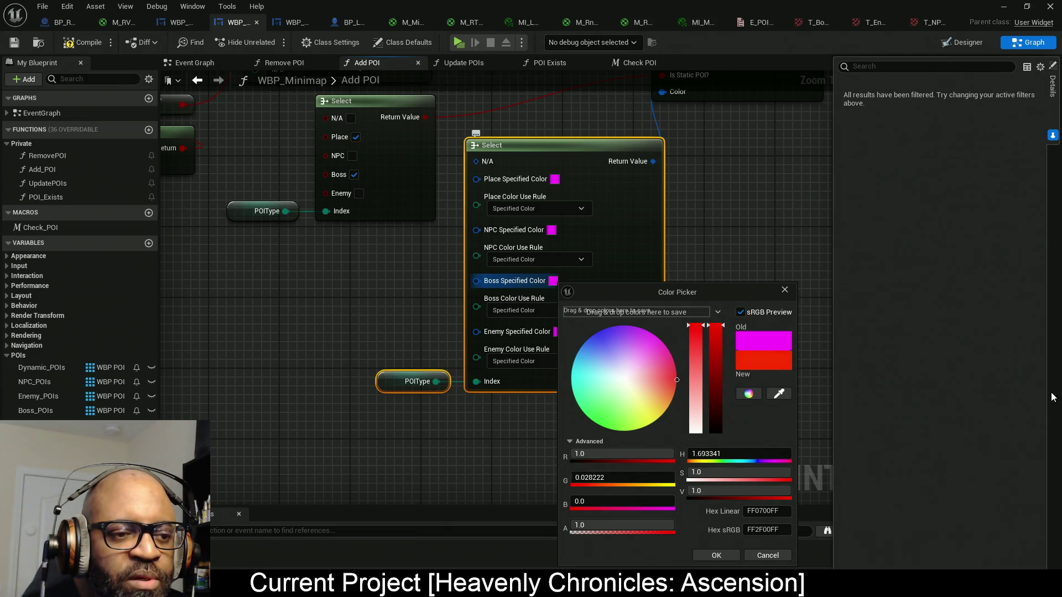
pyautogui.click(649, 479)
pyautogui.write('0')
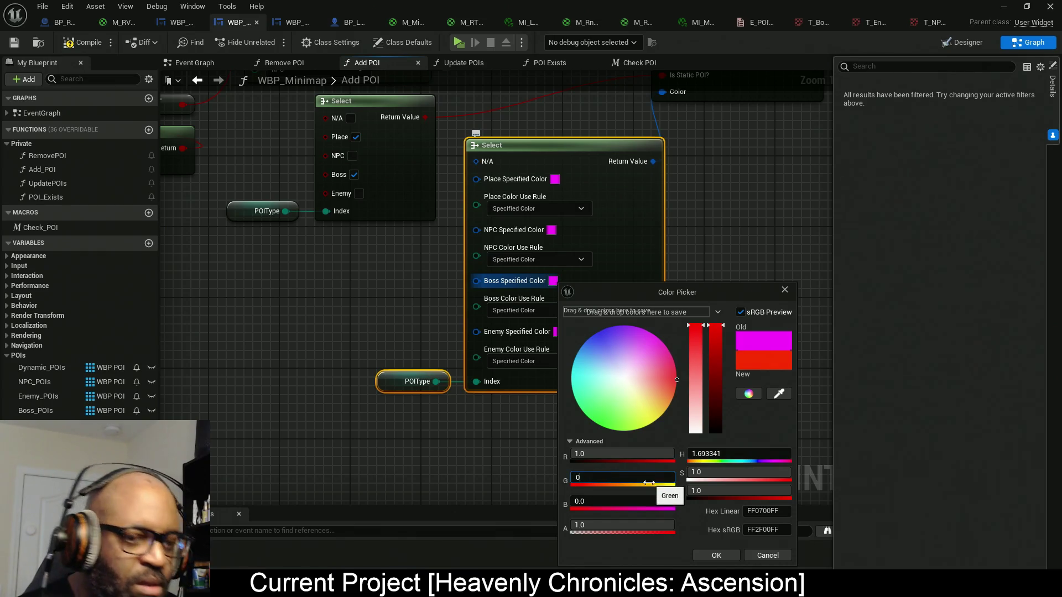
pyautogui.press('Return')
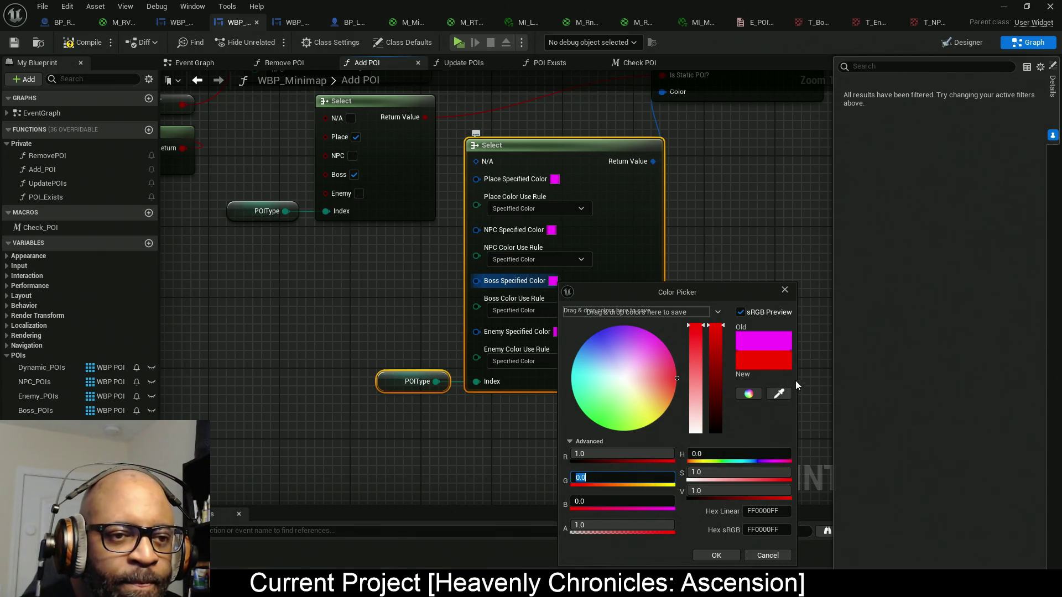
pyautogui.moveTo(787, 472); pyautogui.dragTo(785, 472)
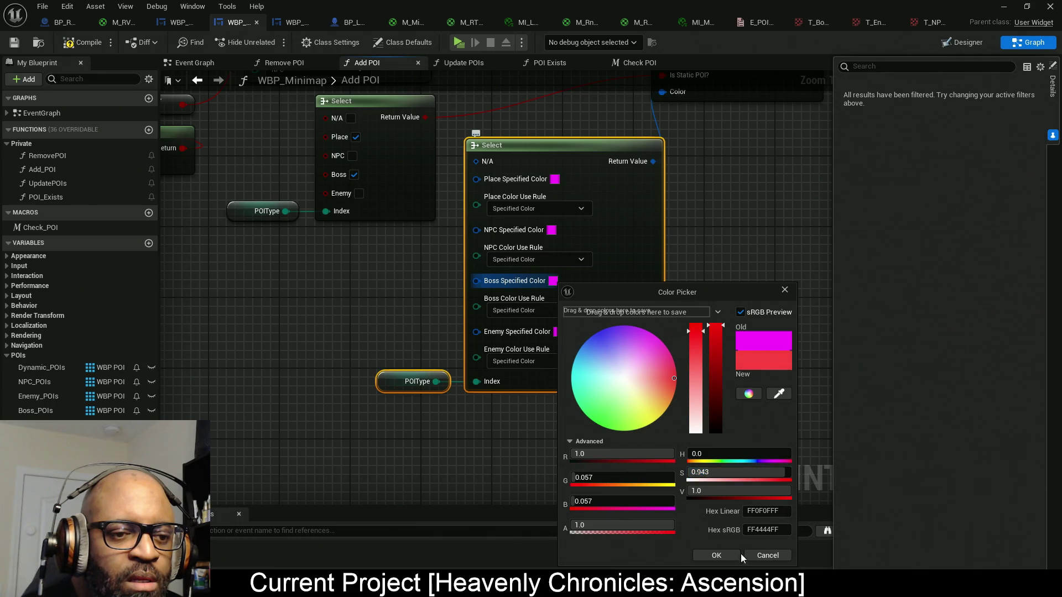
pyautogui.click(716, 556)
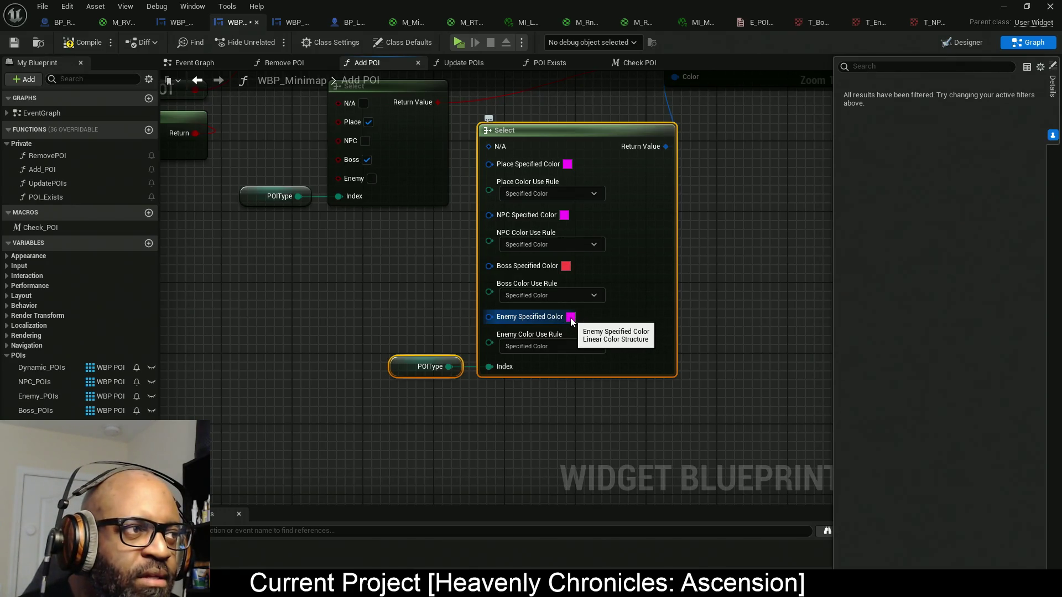
# - Make the Enemy specified colour hot pink (sRGB FF0AB0FF)
pyautogui.click(570, 318)
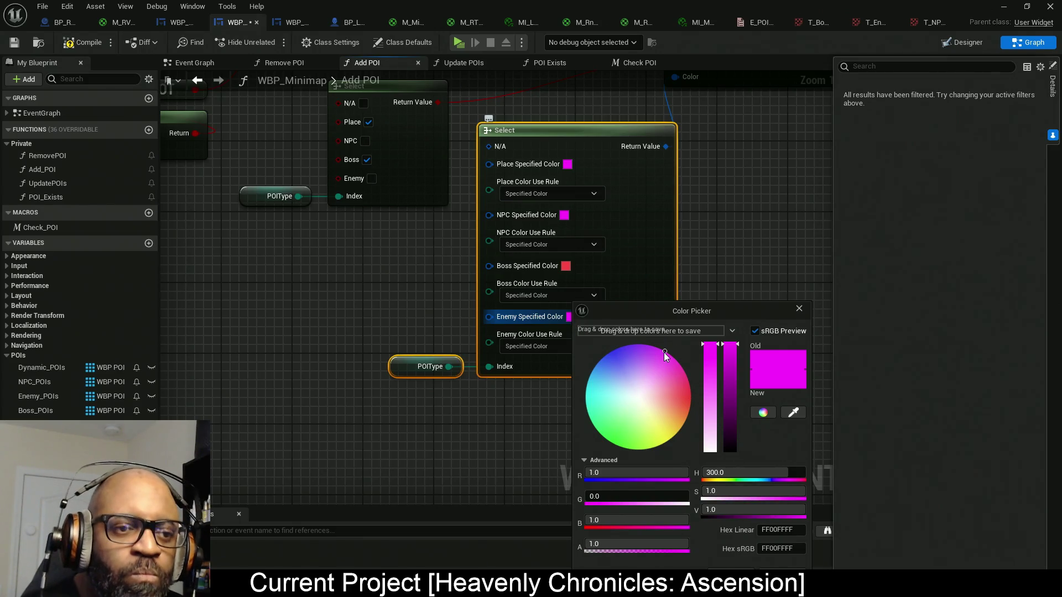
pyautogui.moveTo(664, 353); pyautogui.dragTo(686, 374)
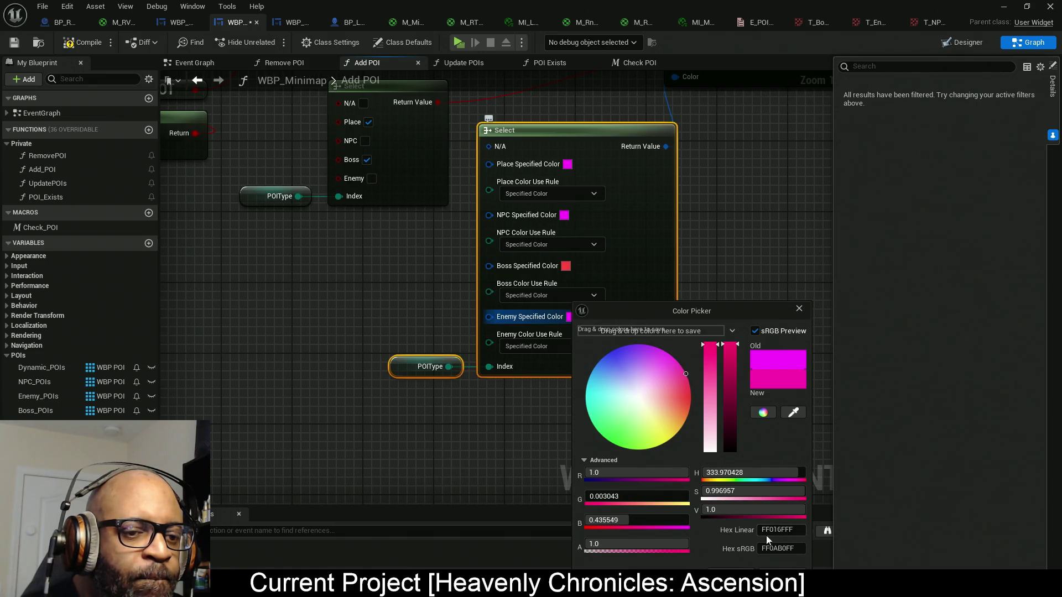
pyautogui.click(659, 287)
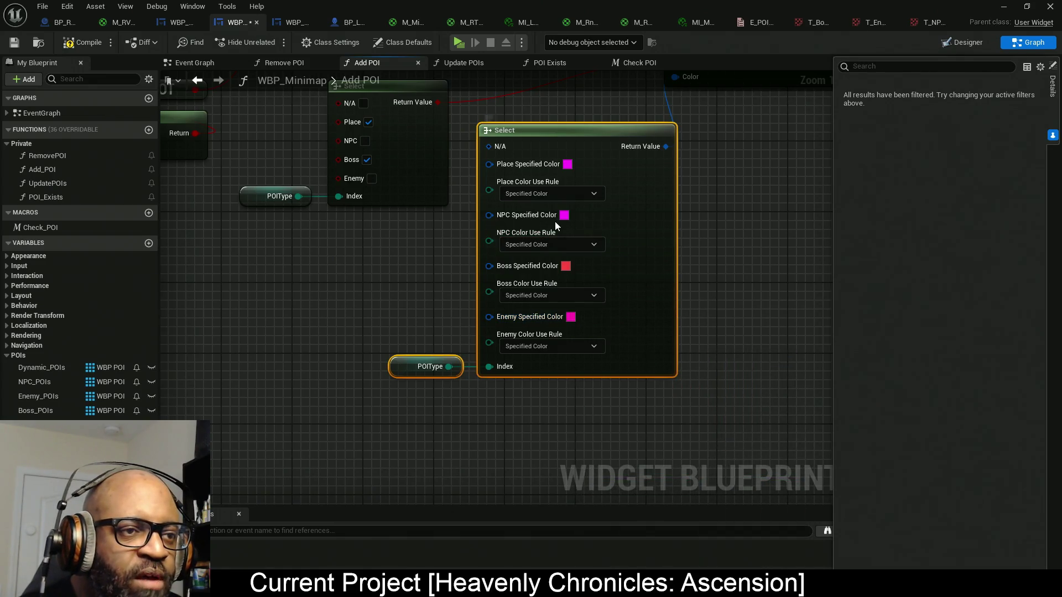
pyautogui.click(564, 215)
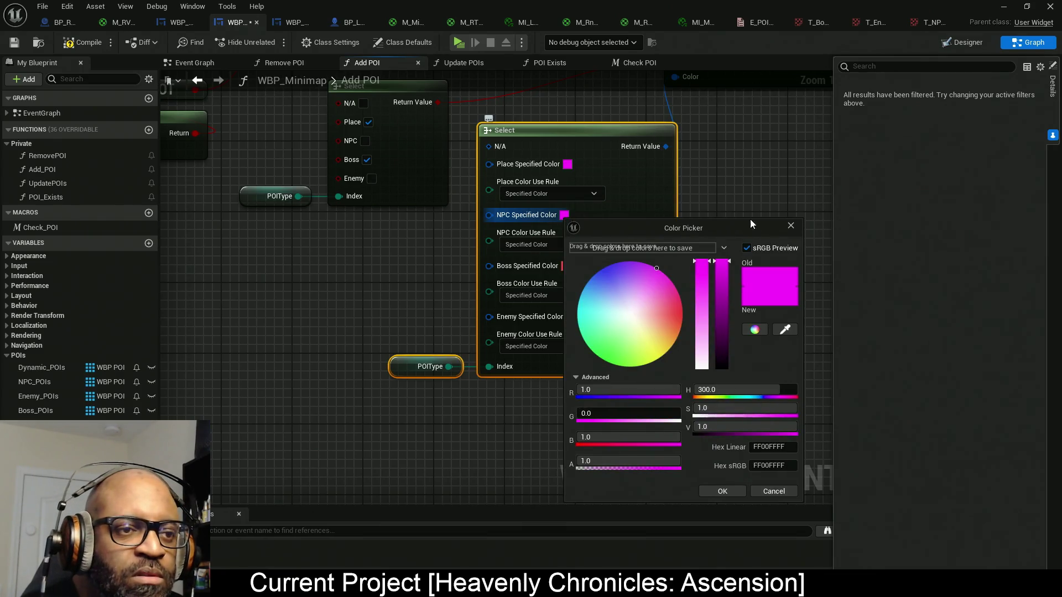
# - Set the NPC specified colour to blue and the Place colour to cyan
pyautogui.moveTo(624, 275)
pyautogui.mouseDown()
pyautogui.moveTo(598, 272)
pyautogui.moveTo(597, 283)
pyautogui.moveTo(604, 270)
pyautogui.mouseUp()
pyautogui.click(725, 490)
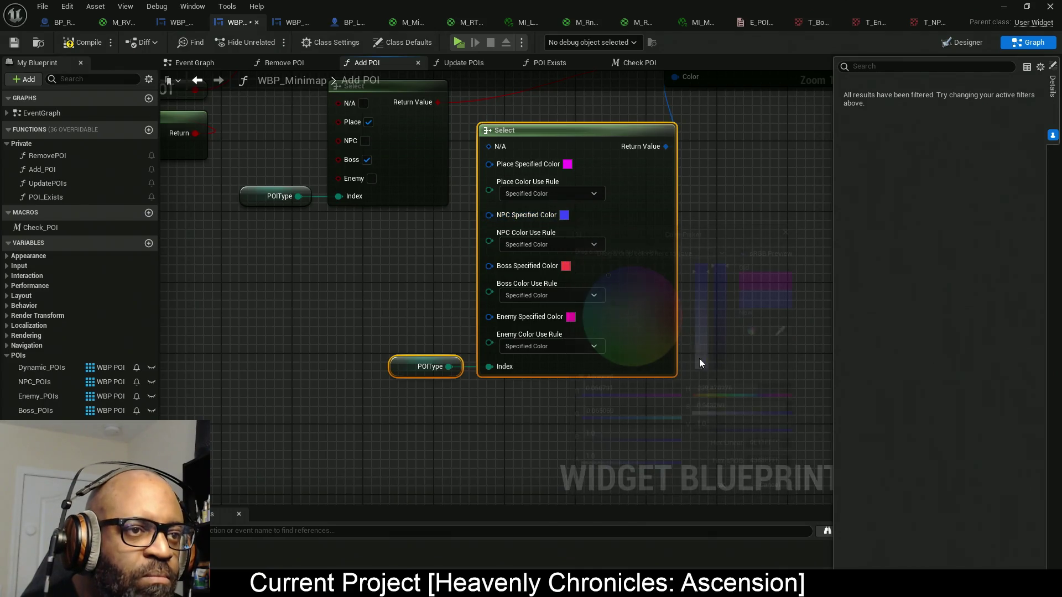
pyautogui.click(567, 164)
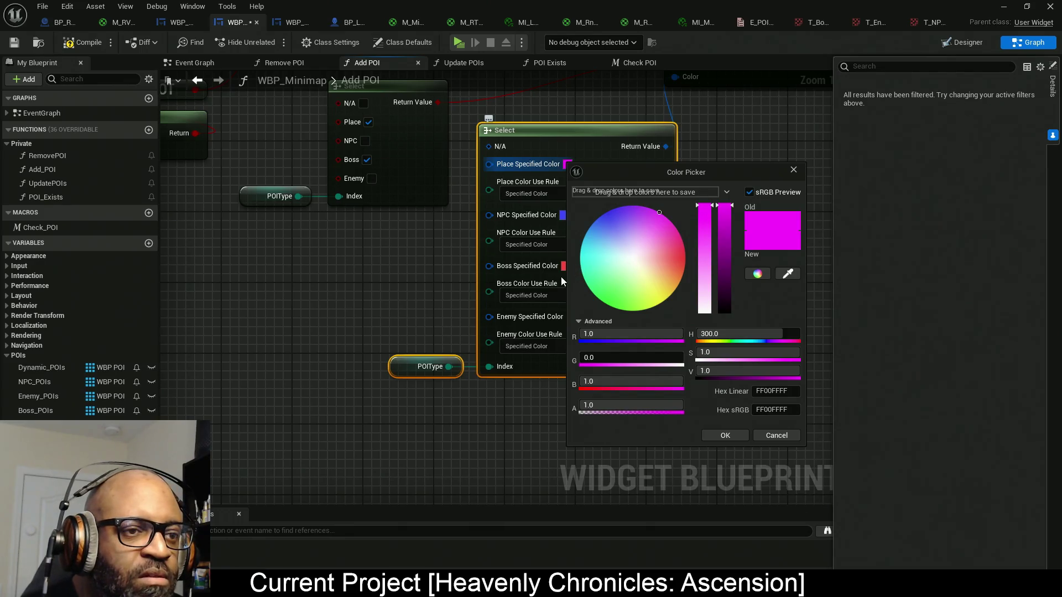
pyautogui.moveTo(595, 260); pyautogui.dragTo(581, 257)
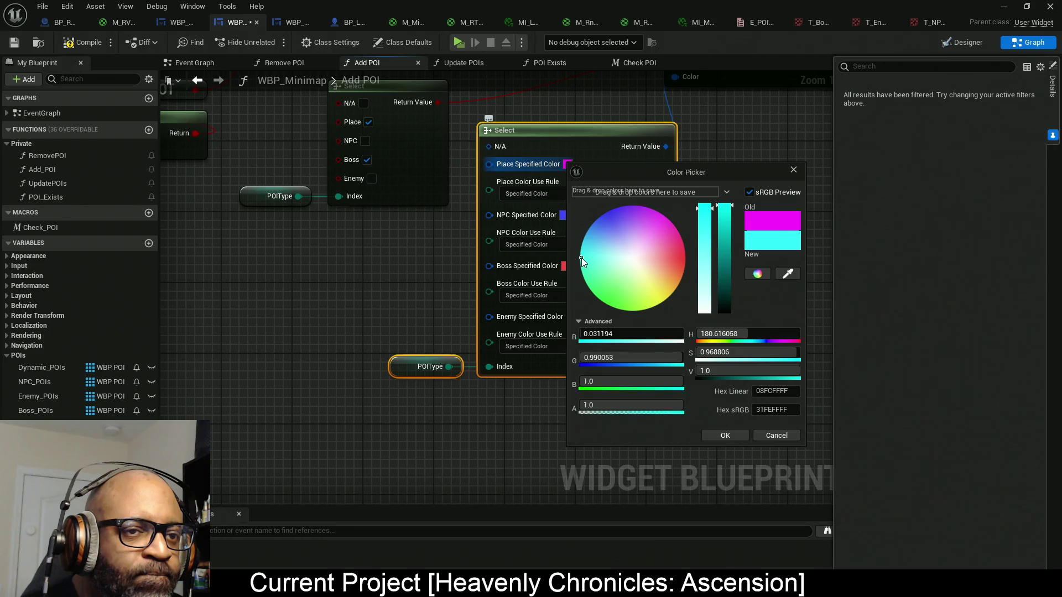
pyautogui.click(721, 434)
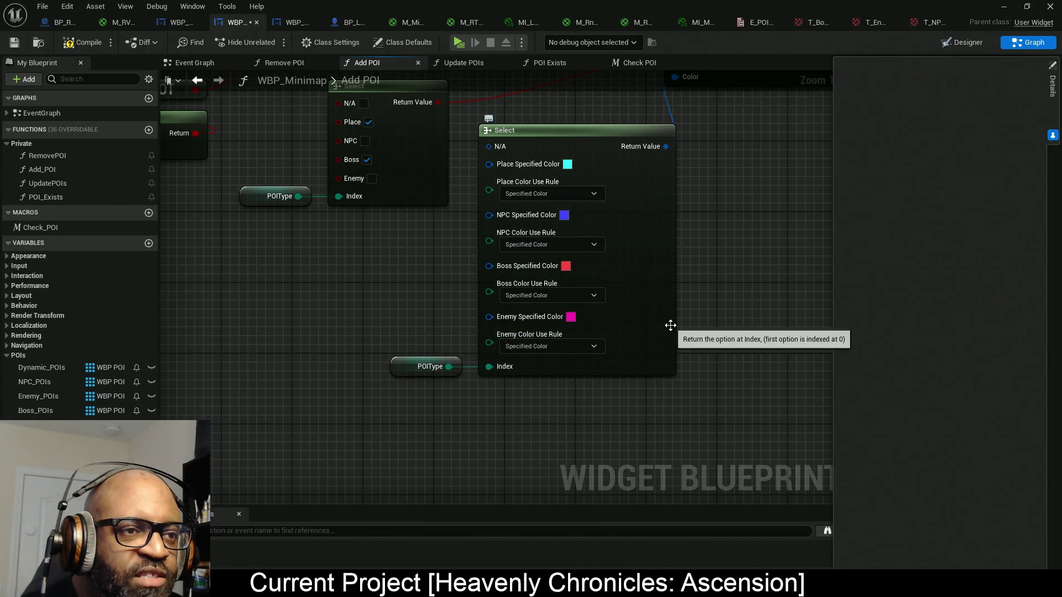
# - Split the N/A pin and set its specified colour to white
pyautogui.moveTo(671, 325)
pyautogui.mouseDown()
pyautogui.moveTo(732, 317)
pyautogui.moveTo(740, 339)
pyautogui.mouseUp()
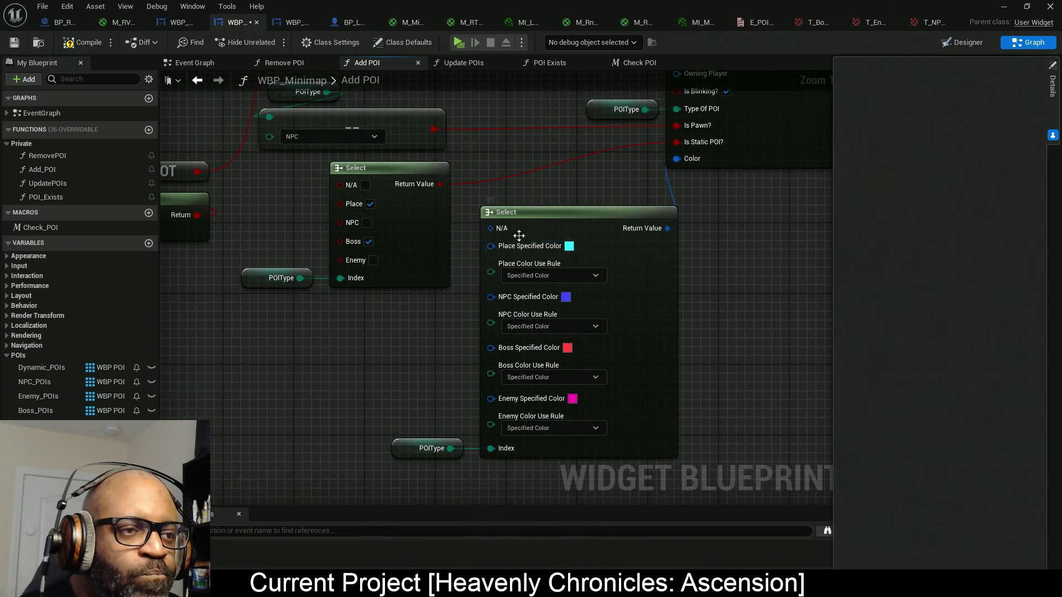
pyautogui.rightClick(491, 229)
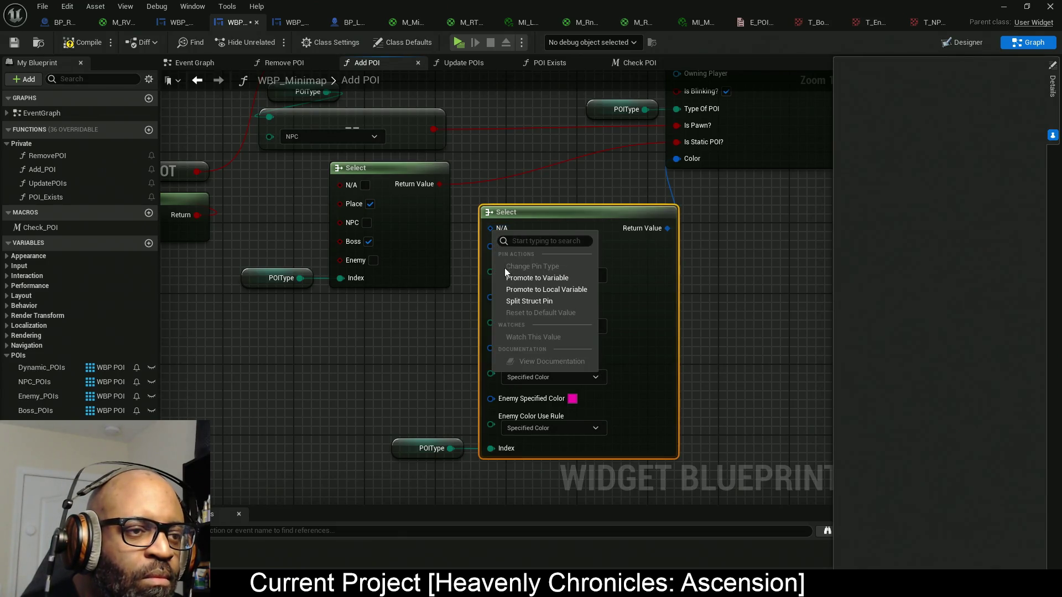
pyautogui.click(525, 300)
pyautogui.click(564, 229)
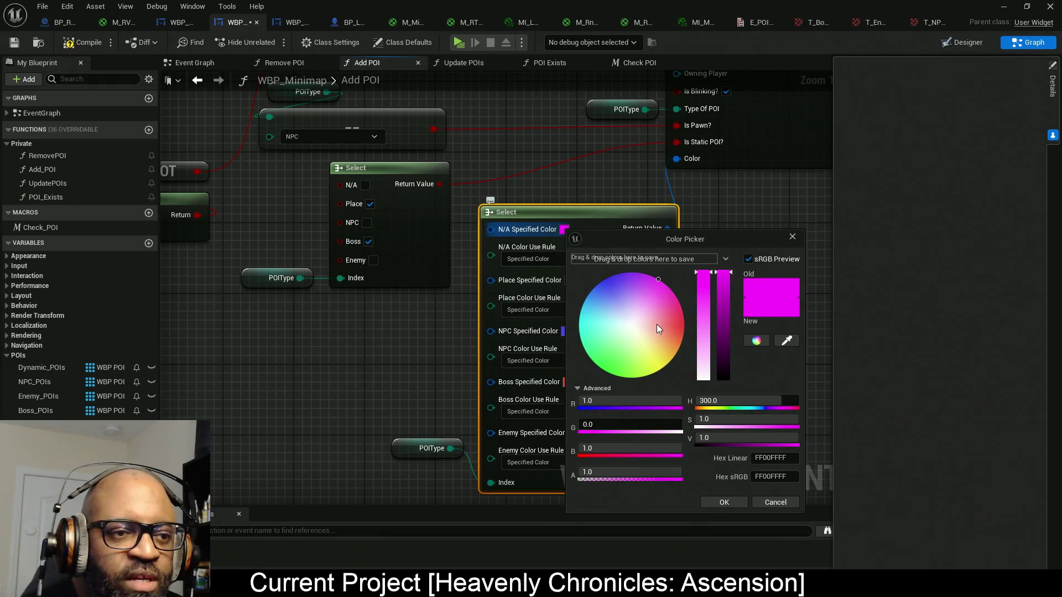
pyautogui.moveTo(704, 342); pyautogui.dragTo(703, 378)
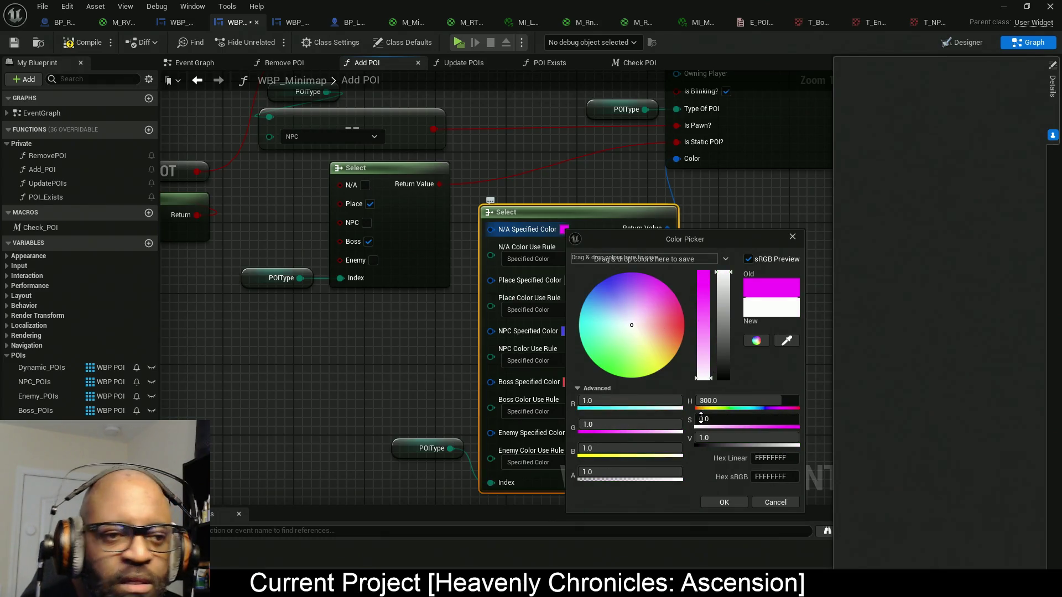
pyautogui.click(739, 500)
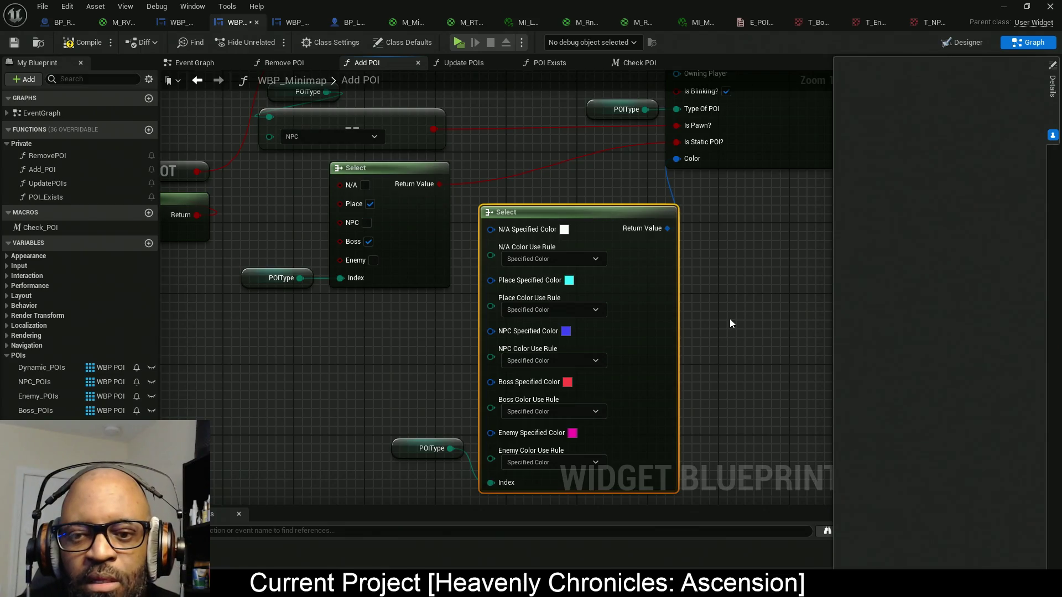
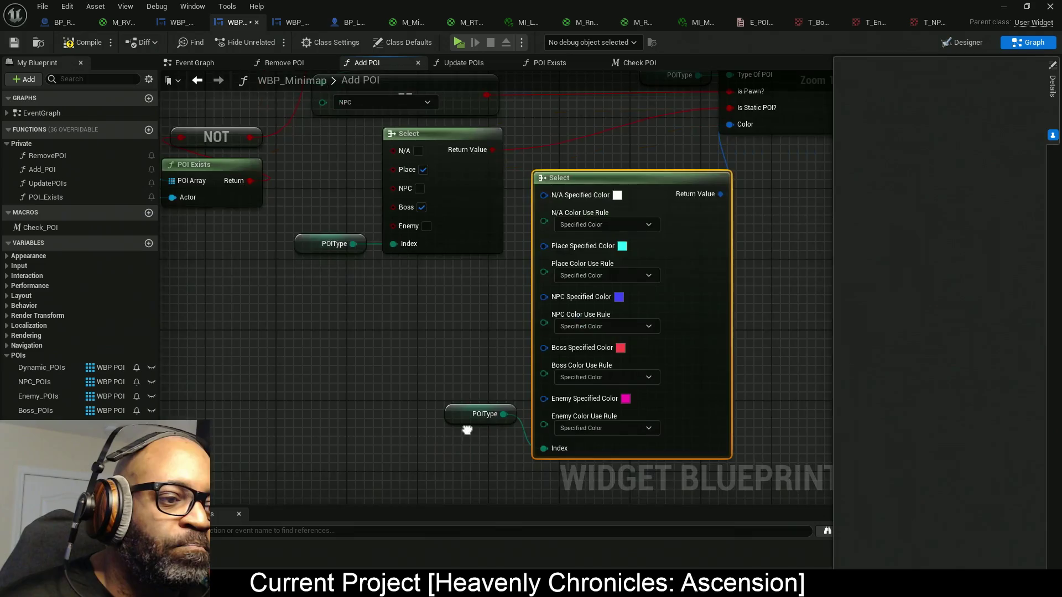
# - Nudge the POIType getter and move the Return node far to the right in Add POI
pyautogui.click(459, 443)
pyautogui.moveTo(459, 443); pyautogui.dragTo(475, 450)
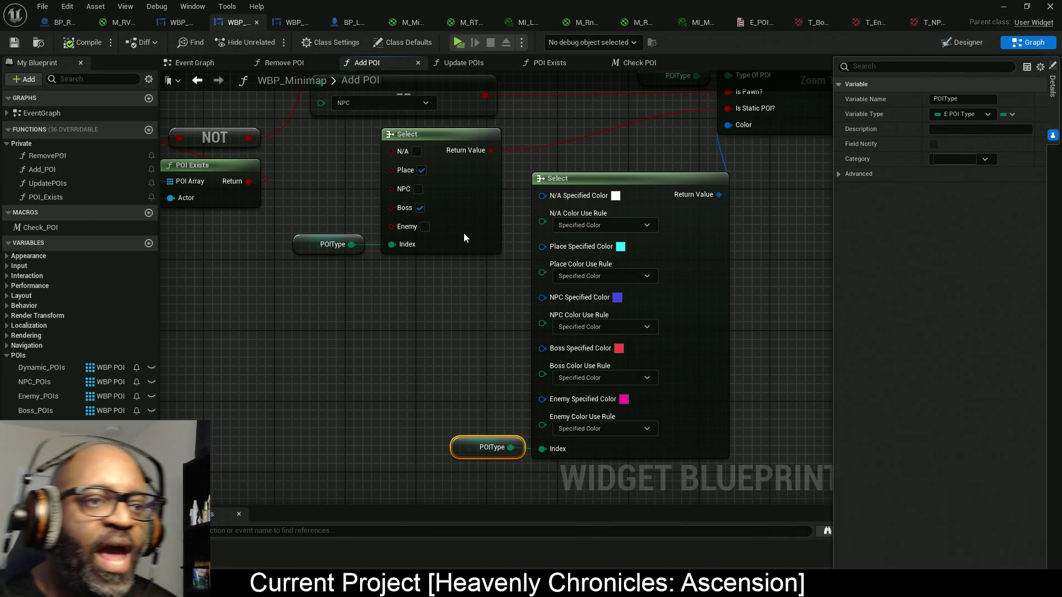
pyautogui.moveTo(765, 284)
pyautogui.mouseDown()
pyautogui.moveTo(571, 363)
pyautogui.moveTo(545, 431)
pyautogui.moveTo(490, 350)
pyautogui.moveTo(489, 282)
pyautogui.moveTo(387, 298)
pyautogui.mouseUp()
pyautogui.moveTo(349, 173); pyautogui.dragTo(846, 157)
# - Review the widget creation, Select and Branch nodes, then open WBP_POI's Event Graph
pyautogui.moveTo(374, 265); pyautogui.dragTo(432, 267)
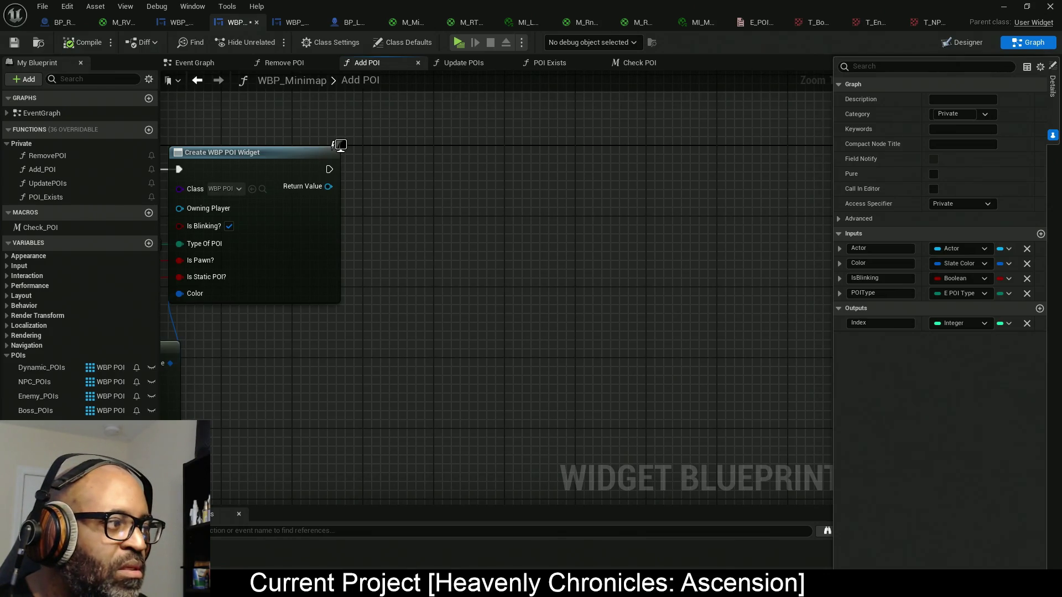
pyautogui.moveTo(474, 395); pyautogui.dragTo(768, 397)
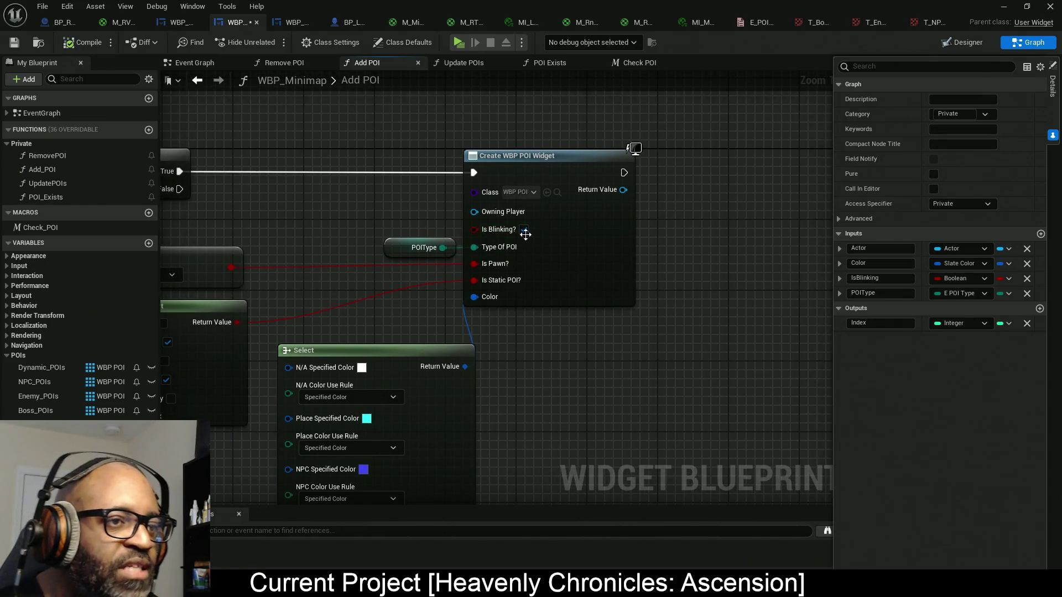
pyautogui.moveTo(325, 230); pyautogui.dragTo(410, 235)
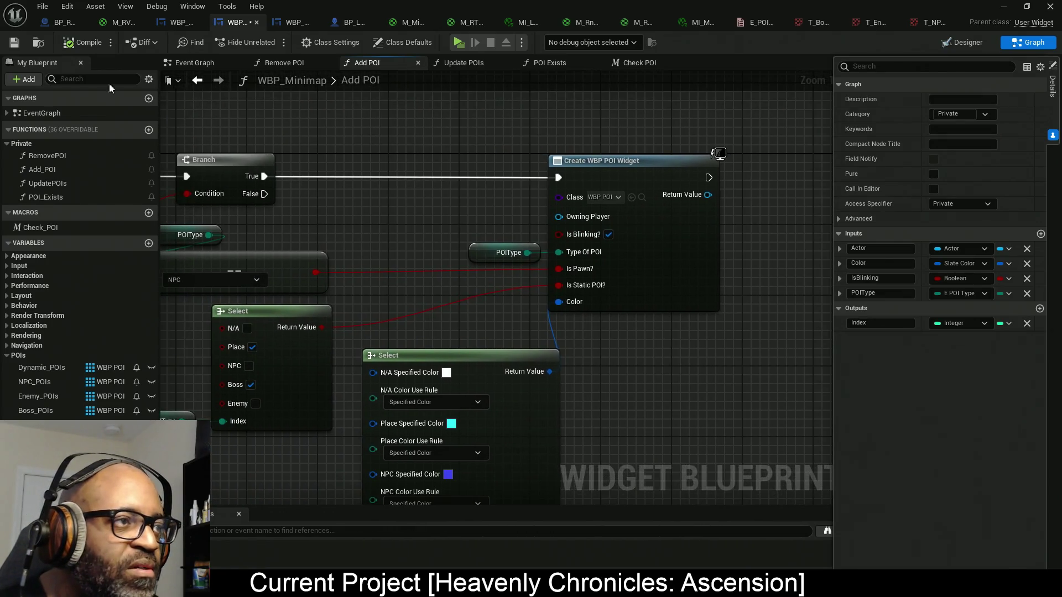
pyautogui.click(167, 26)
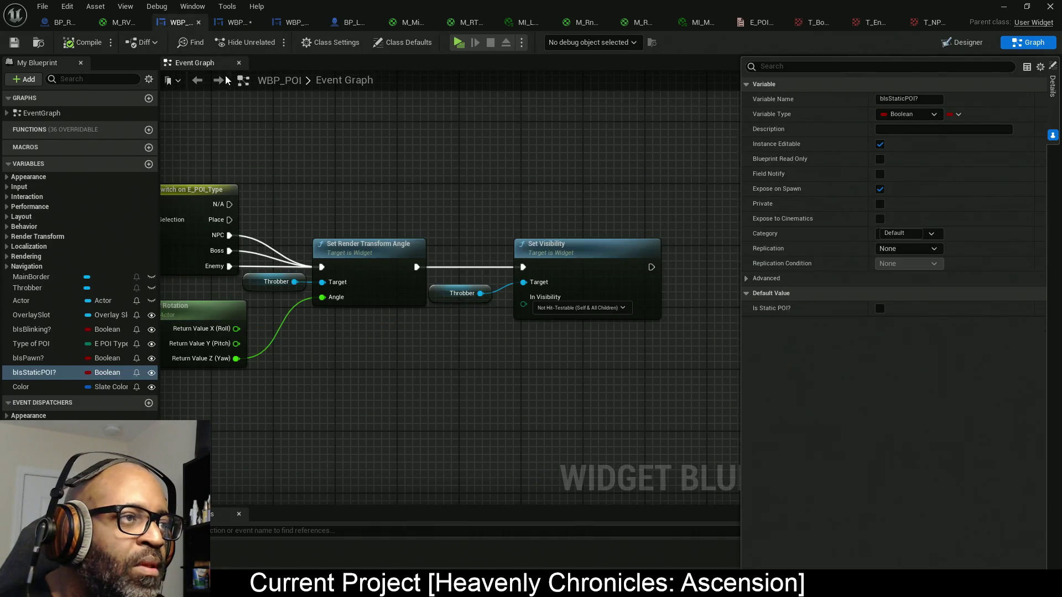
# - Make WBP_POI's Actor variable Instance Editable
pyautogui.click(55, 301)
pyautogui.click(876, 145)
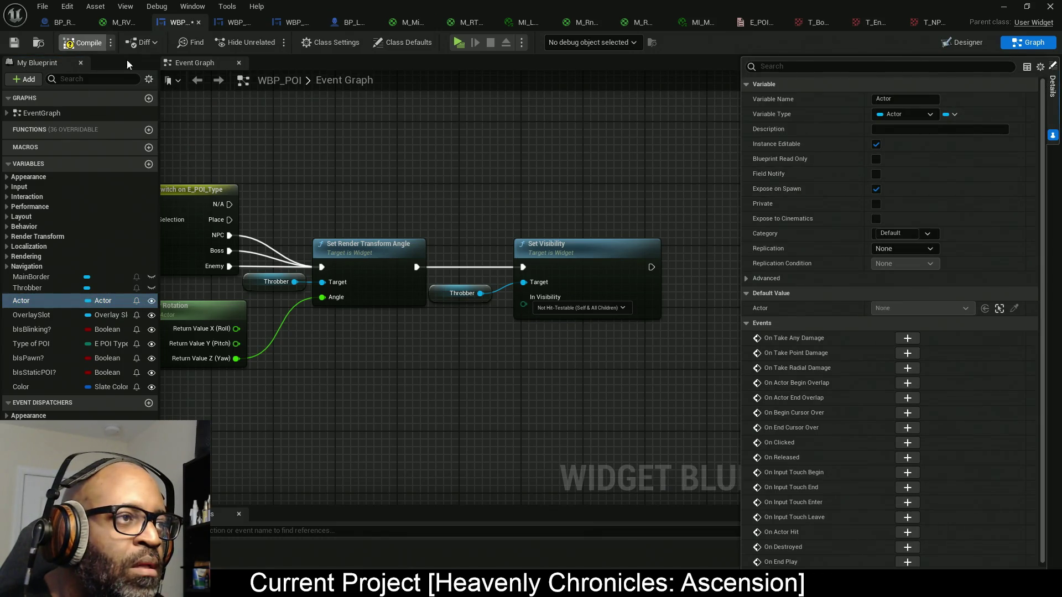
pyautogui.click(234, 24)
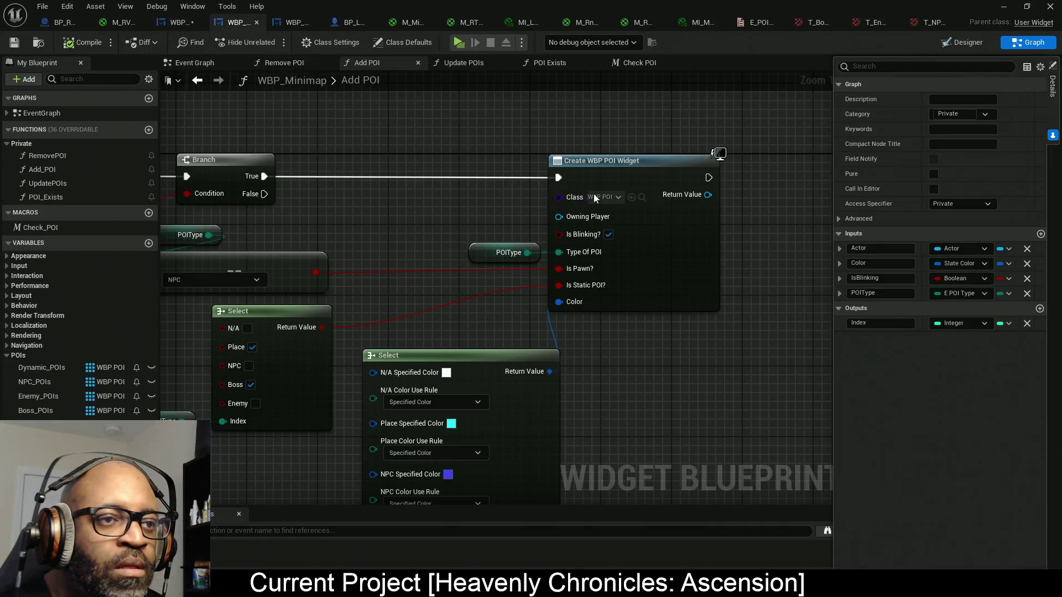
# - Refresh the Create WBP POI Widget node to expose Actor, and place POIType beside Type Of POI
pyautogui.rightClick(673, 249)
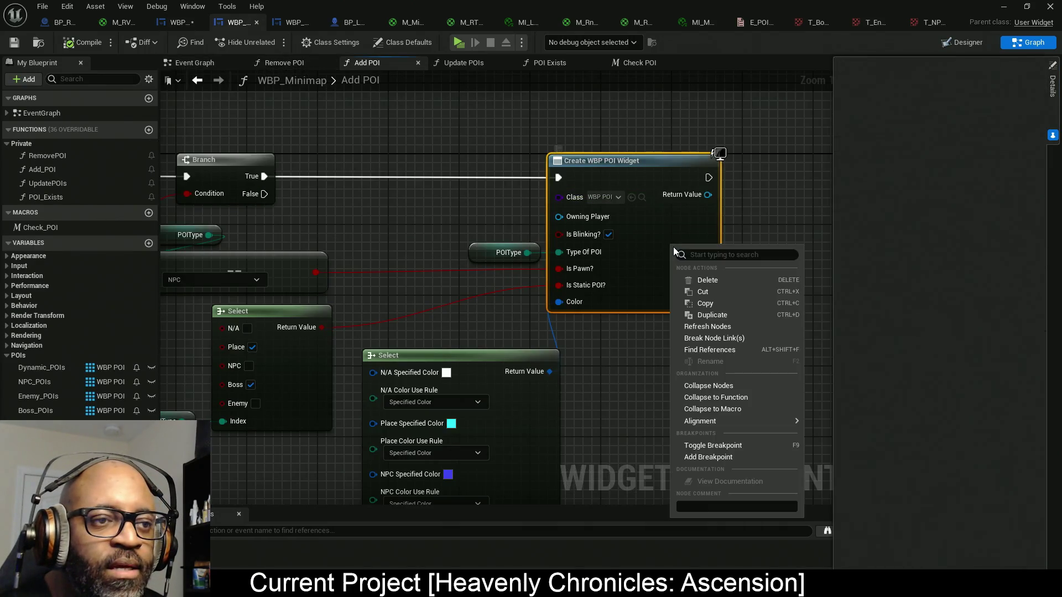
pyautogui.click(733, 327)
pyautogui.moveTo(470, 307); pyautogui.dragTo(600, 266)
pyautogui.moveTo(635, 220)
pyautogui.mouseDown()
pyautogui.moveTo(621, 241)
pyautogui.moveTo(629, 234)
pyautogui.mouseUp()
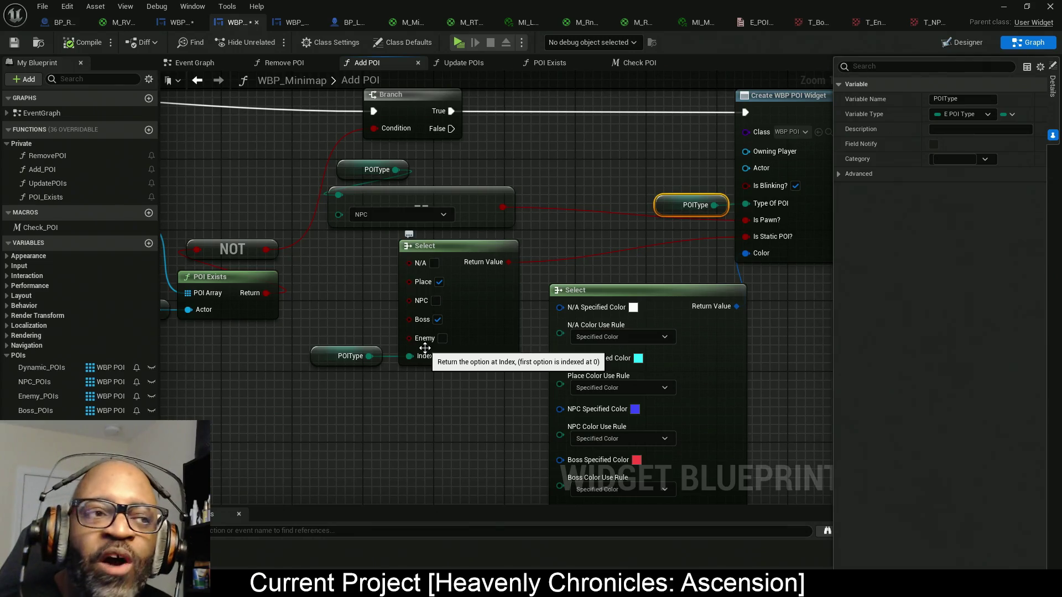
# - Reposition the Select/POIType pair and the comparison/POIType pair into line
pyautogui.moveTo(461, 435)
pyautogui.mouseDown()
pyautogui.moveTo(446, 401)
pyautogui.moveTo(426, 397)
pyautogui.mouseUp()
pyautogui.moveTo(442, 388)
pyautogui.mouseDown()
pyautogui.moveTo(383, 301)
pyautogui.moveTo(317, 280)
pyautogui.mouseUp()
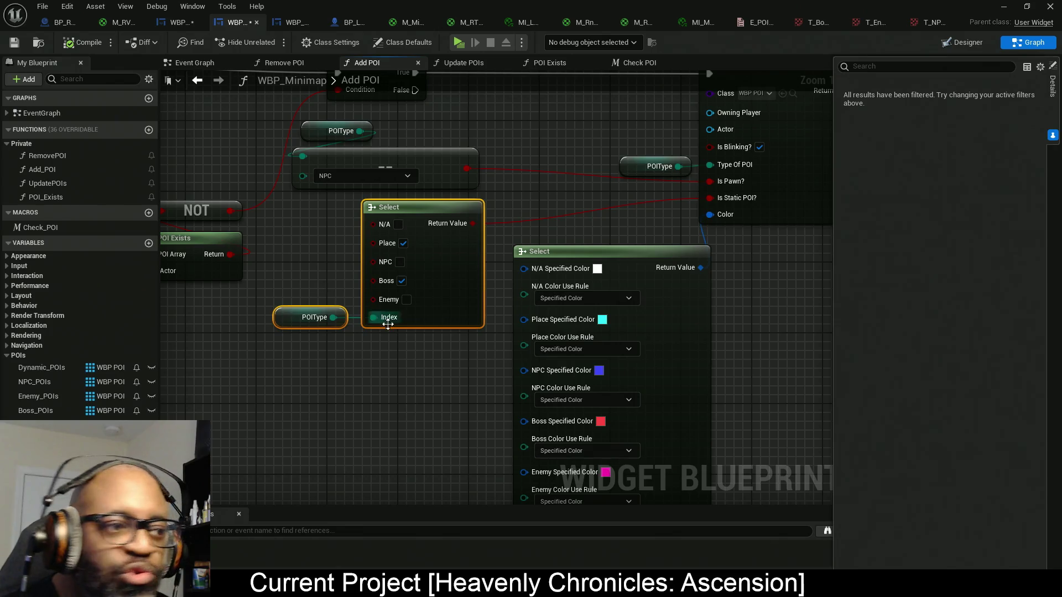
pyautogui.moveTo(458, 311); pyautogui.dragTo(476, 320)
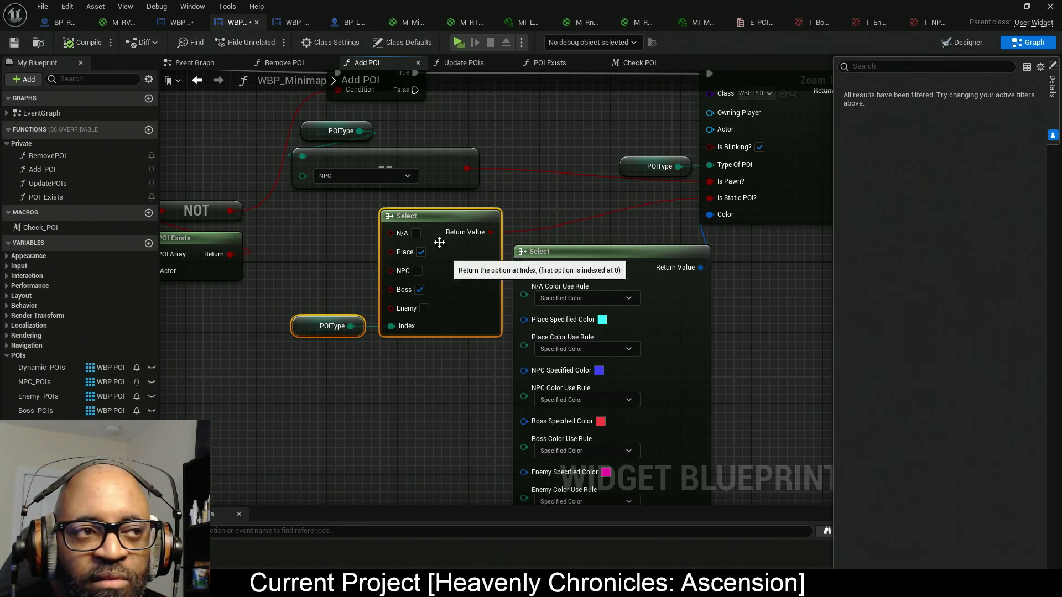
pyautogui.moveTo(387, 122); pyautogui.dragTo(349, 157)
pyautogui.moveTo(422, 166); pyautogui.dragTo(450, 170)
pyautogui.moveTo(519, 208); pyautogui.dragTo(405, 279)
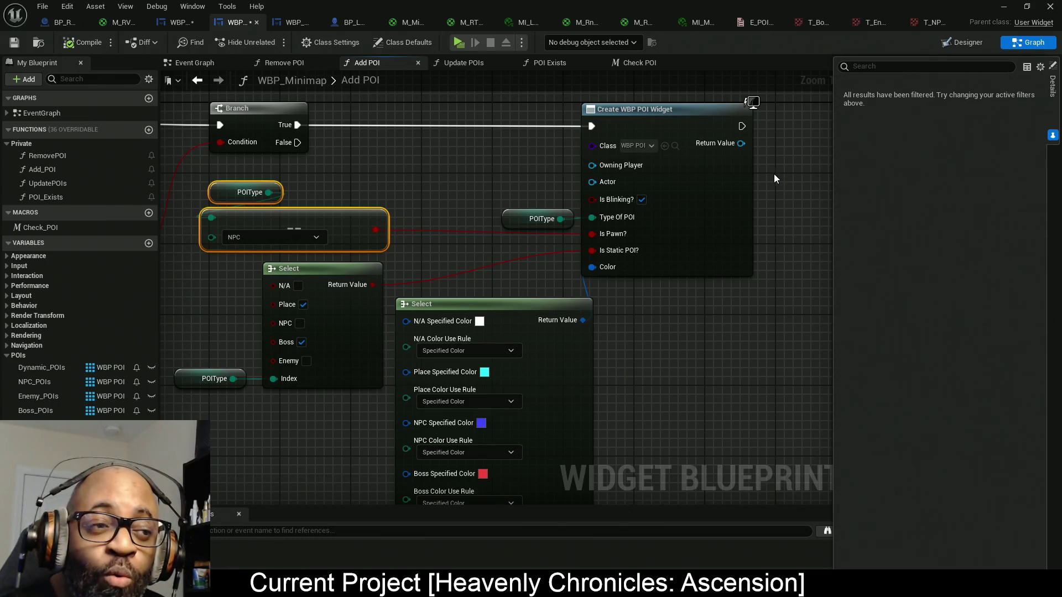
# - Select the widget, POIType and comparison nodes and straighten their connections with Q
pyautogui.moveTo(487, 250)
pyautogui.mouseDown()
pyautogui.moveTo(565, 266)
pyautogui.moveTo(481, 279)
pyautogui.mouseUp()
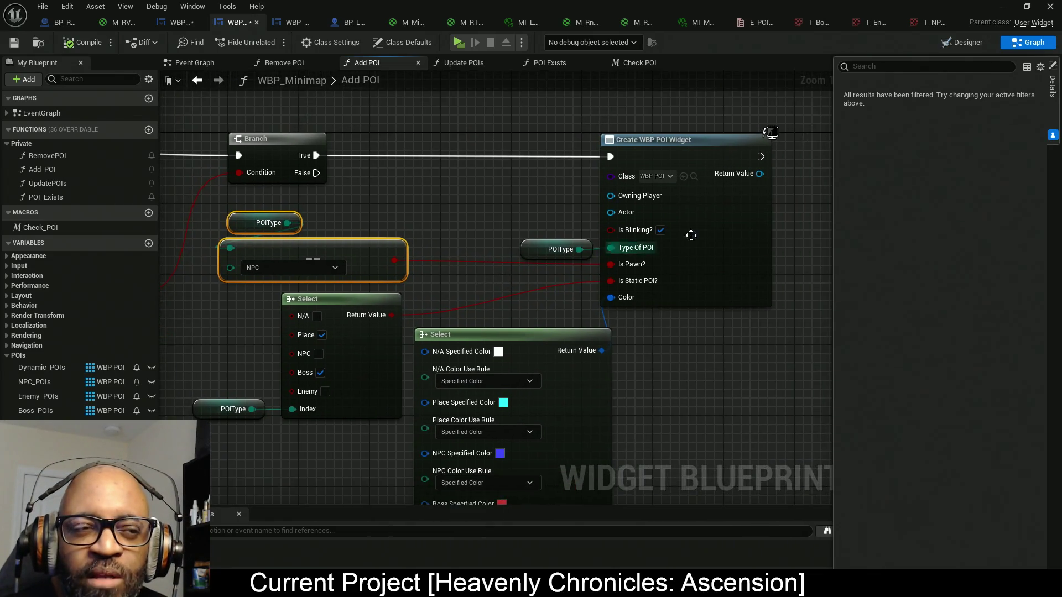
pyautogui.moveTo(794, 174)
pyautogui.mouseDown()
pyautogui.moveTo(412, 306)
pyautogui.moveTo(304, 243)
pyautogui.moveTo(298, 260)
pyautogui.mouseUp()
pyautogui.moveTo(232, 232); pyautogui.dragTo(466, 272)
pyautogui.moveTo(221, 166)
pyautogui.mouseDown()
pyautogui.moveTo(527, 180)
pyautogui.moveTo(283, 216)
pyautogui.mouseUp()
pyautogui.moveTo(673, 225); pyautogui.dragTo(446, 232)
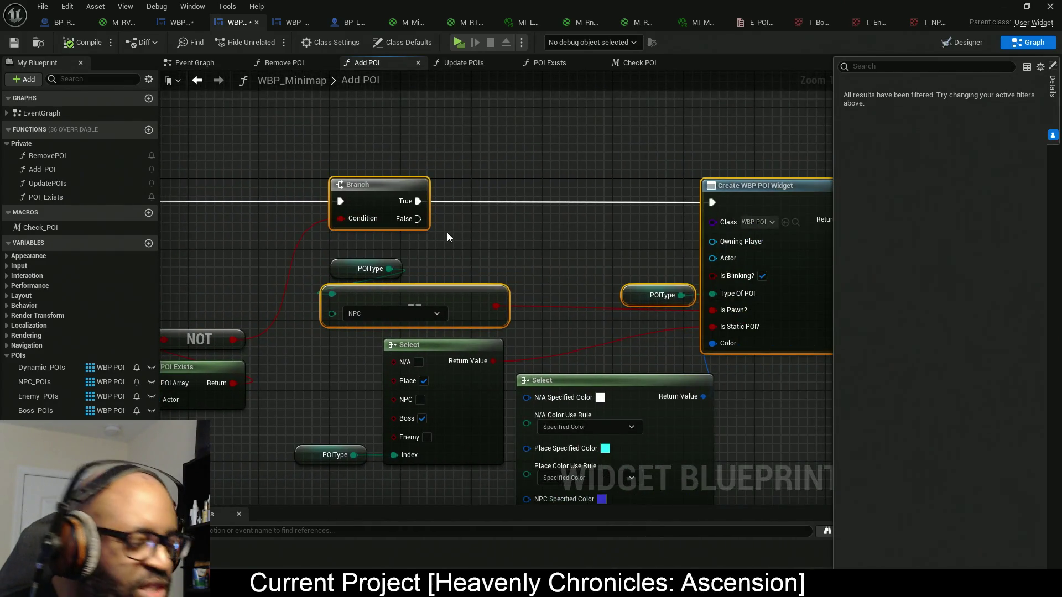
pyautogui.press('q')
pyautogui.moveTo(578, 265)
pyautogui.mouseDown()
pyautogui.moveTo(536, 254)
pyautogui.moveTo(517, 222)
pyautogui.moveTo(488, 217)
pyautogui.mouseUp()
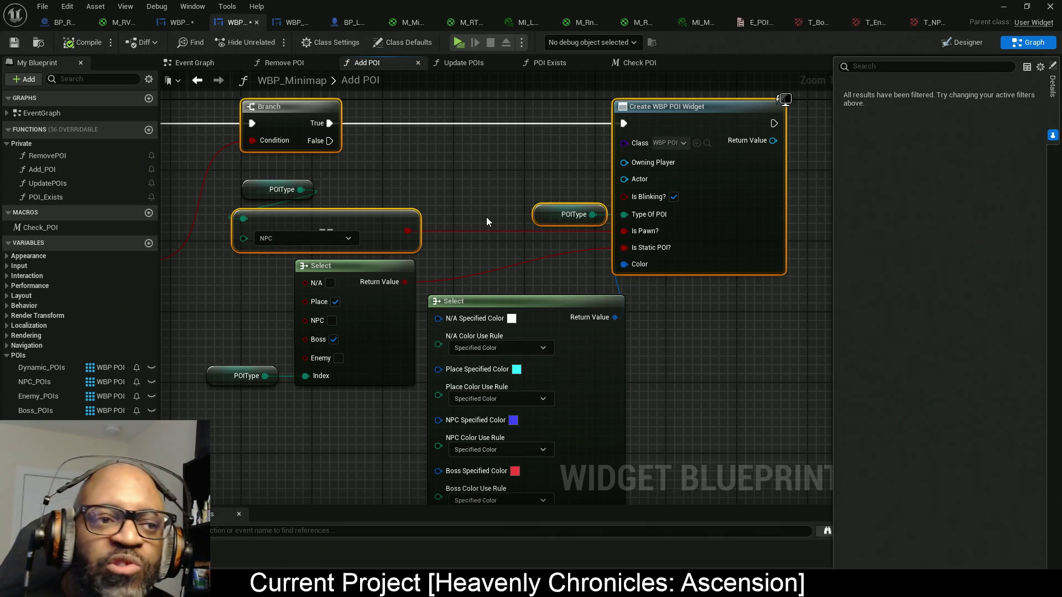
# - Shift the POIType getter and Create WBP POI Widget node right, and move the colour Select node down
pyautogui.moveTo(719, 327)
pyautogui.mouseDown()
pyautogui.moveTo(577, 287)
pyautogui.moveTo(637, 264)
pyautogui.mouseUp()
pyautogui.keyDown('ctrl'); pyautogui.click(418, 200); pyautogui.keyUp('ctrl')
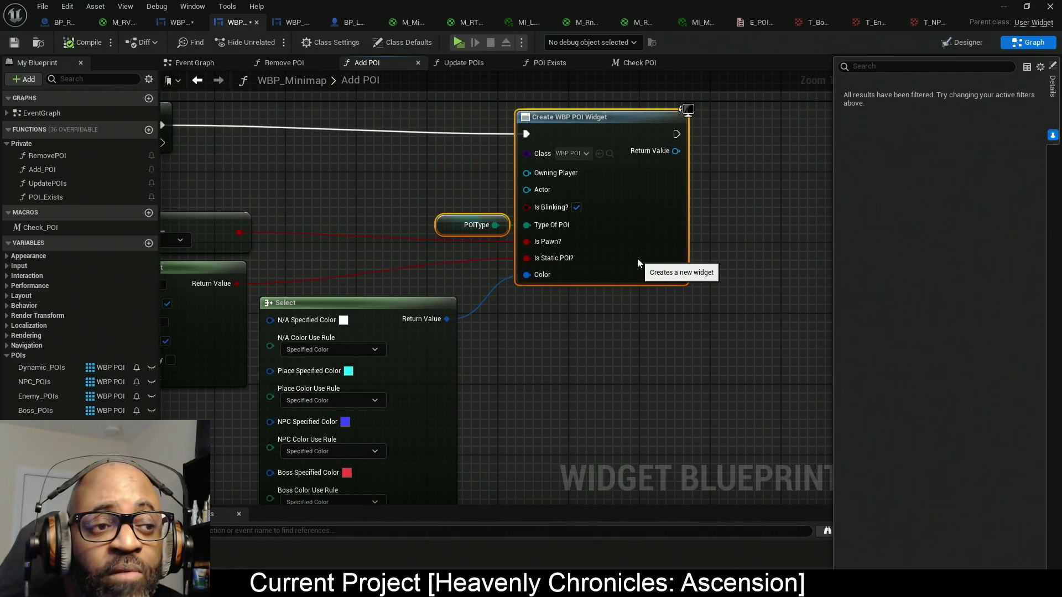
pyautogui.moveTo(562, 323)
pyautogui.mouseDown()
pyautogui.moveTo(491, 368)
pyautogui.moveTo(543, 247)
pyautogui.moveTo(543, 299)
pyautogui.mouseUp()
pyautogui.press('Home')
pyautogui.moveTo(287, 367); pyautogui.dragTo(546, 470)
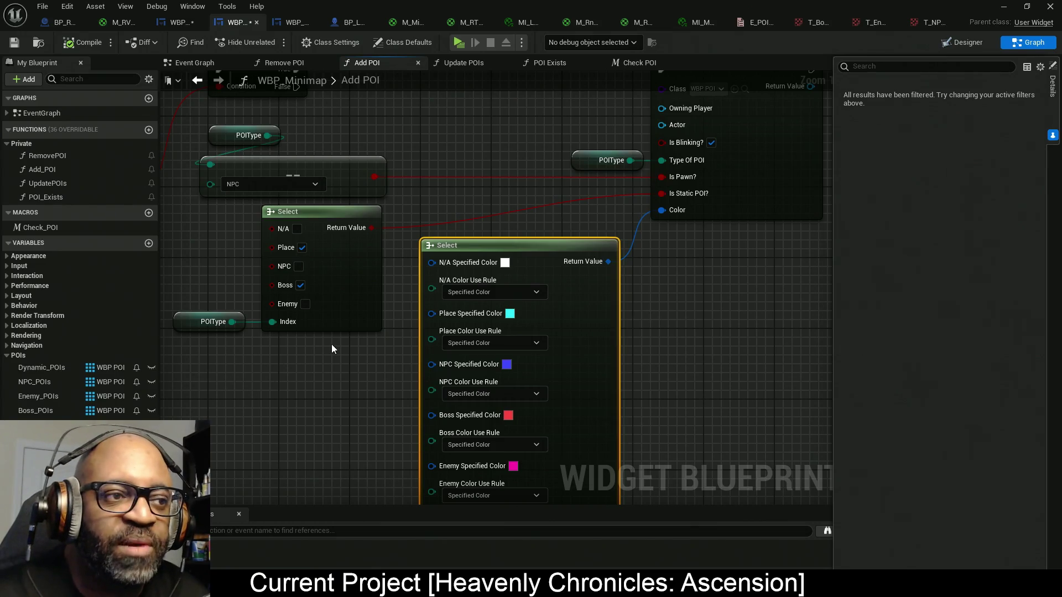
pyautogui.moveTo(314, 348); pyautogui.dragTo(360, 407)
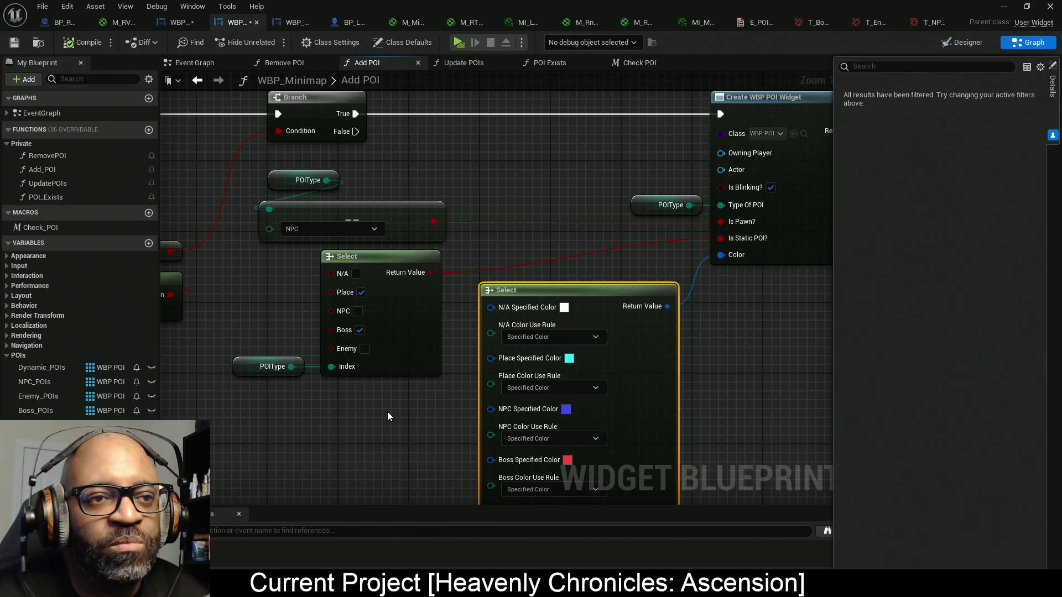
pyautogui.moveTo(213, 200)
pyautogui.mouseDown()
pyautogui.moveTo(637, 227)
pyautogui.moveTo(611, 230)
pyautogui.moveTo(685, 203)
pyautogui.moveTo(588, 204)
pyautogui.mouseUp()
# - Add an Actor getter via 'get actor', then delete it after a misplaced connection
pyautogui.write('get')
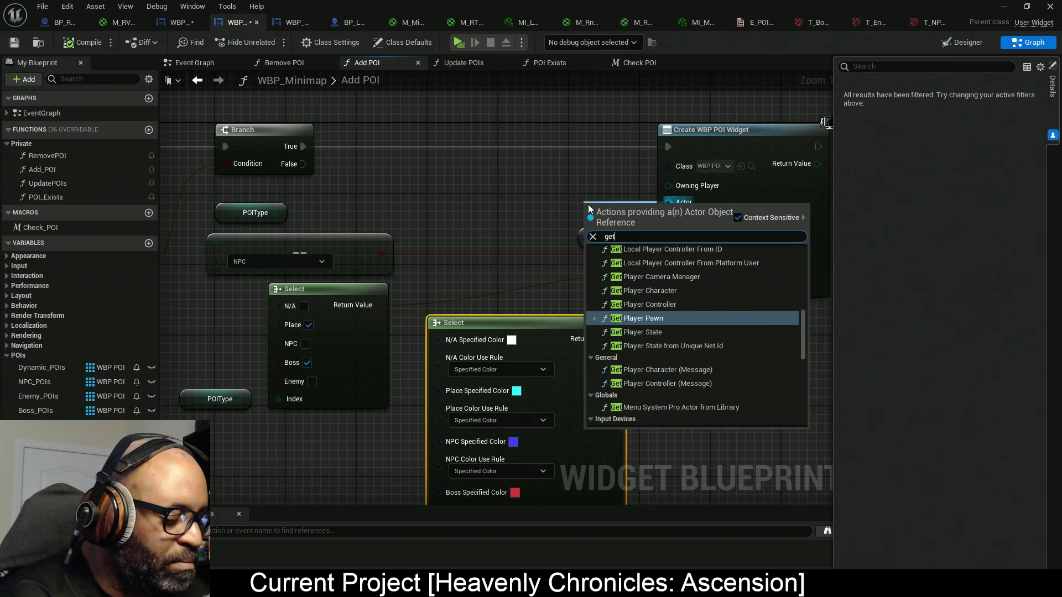
pyautogui.write(' actor')
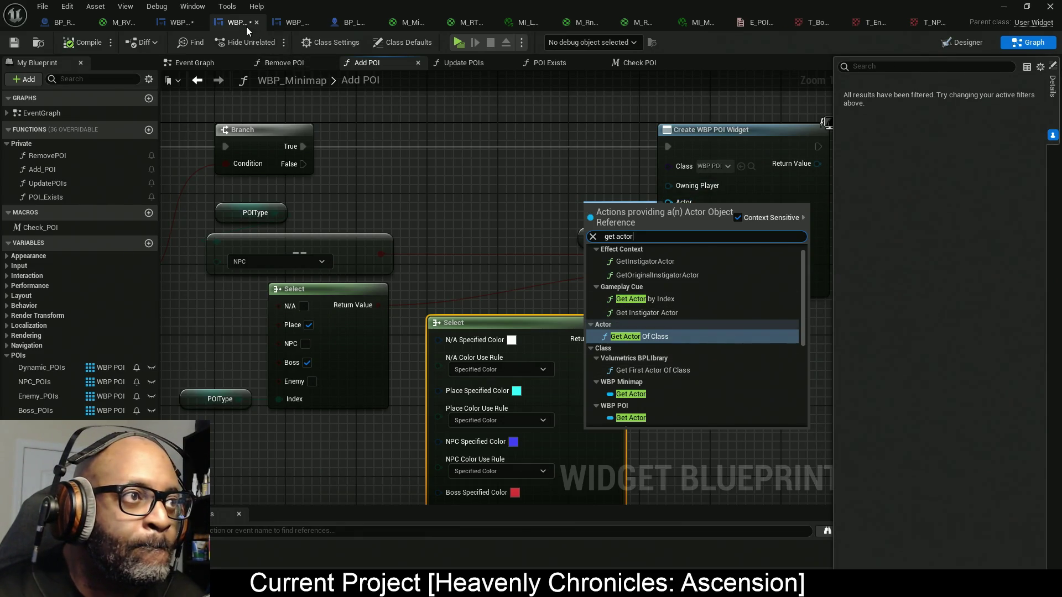
pyautogui.scroll(-1, 643, 357)
pyautogui.scroll(-5, 643, 355)
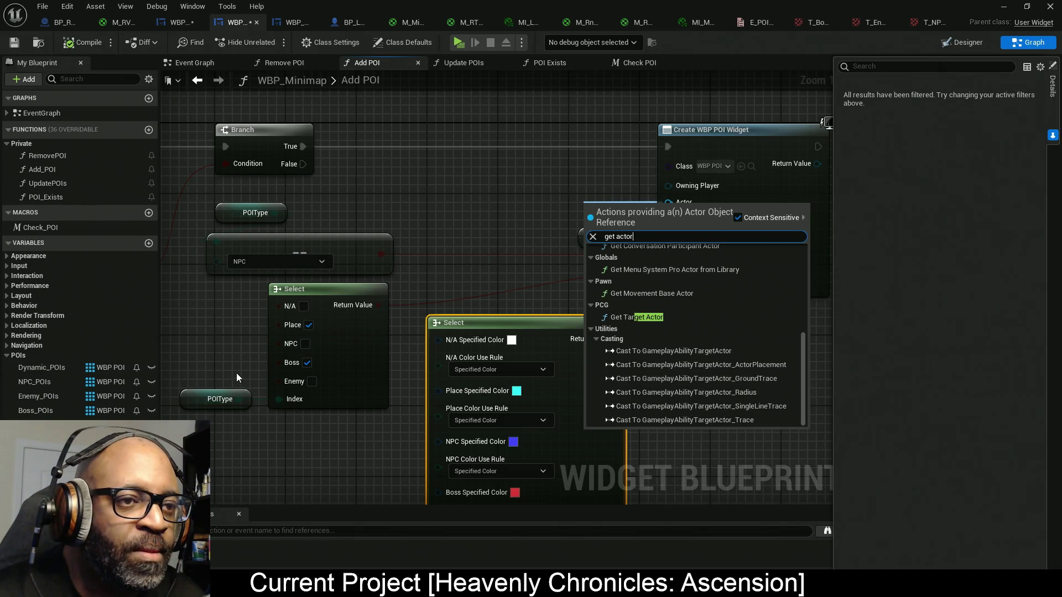
pyautogui.scroll(4, 685, 319)
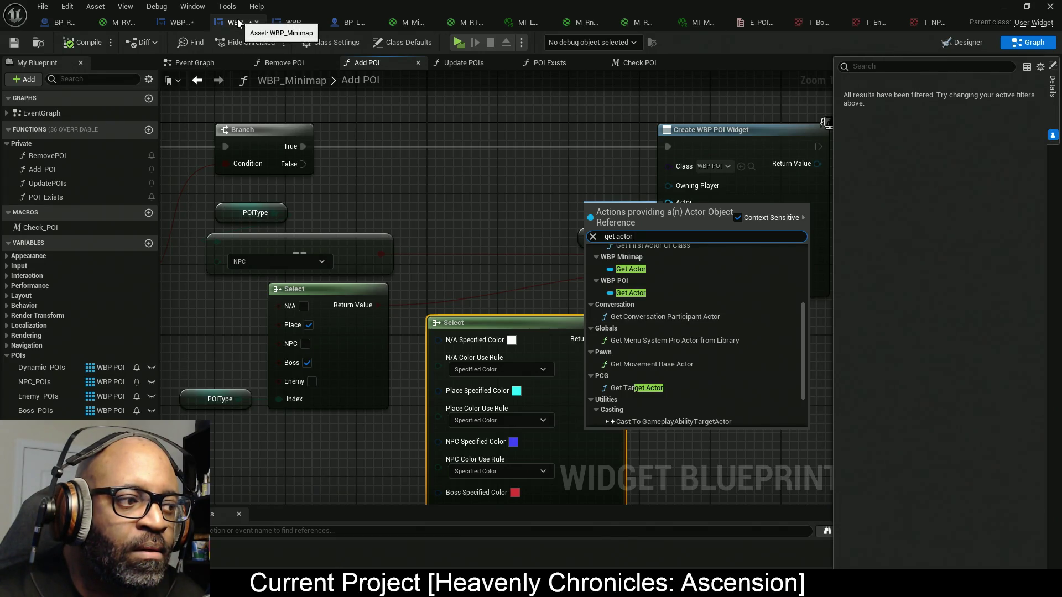
pyautogui.scroll(1, 673, 274)
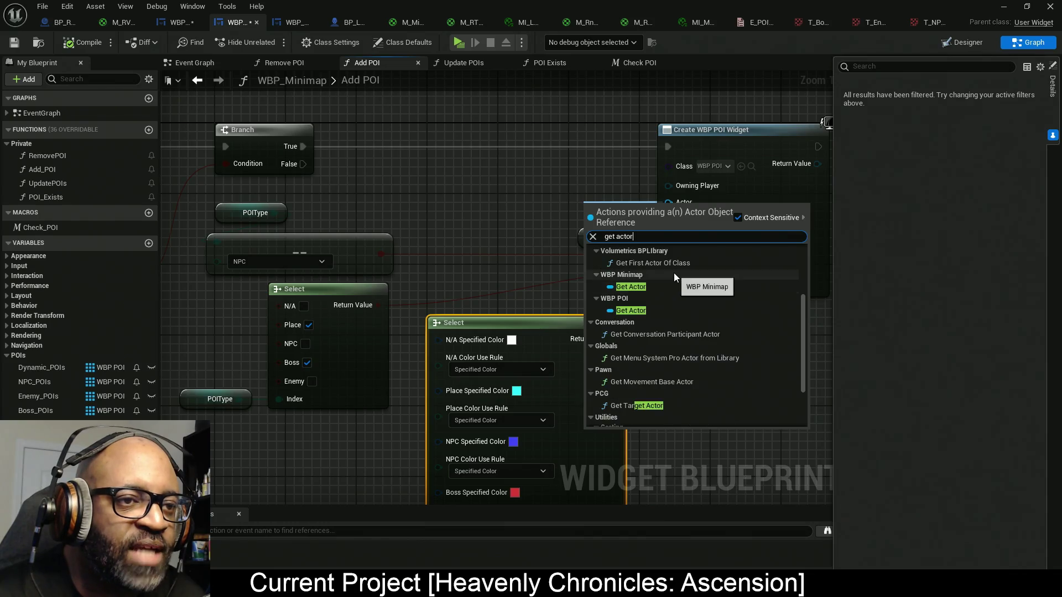
pyautogui.scroll(3, 674, 273)
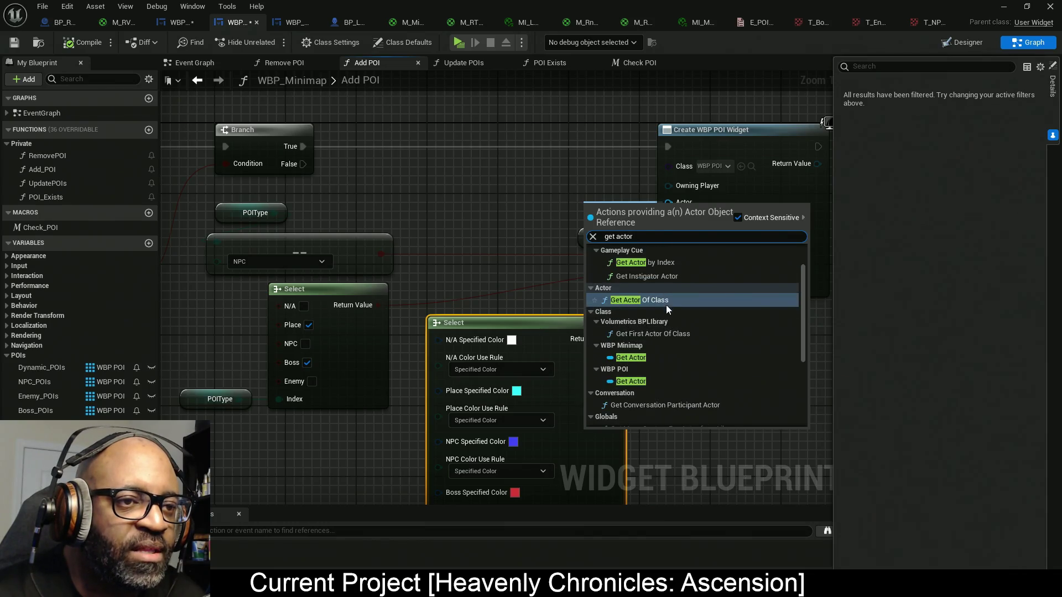
pyautogui.click(654, 357)
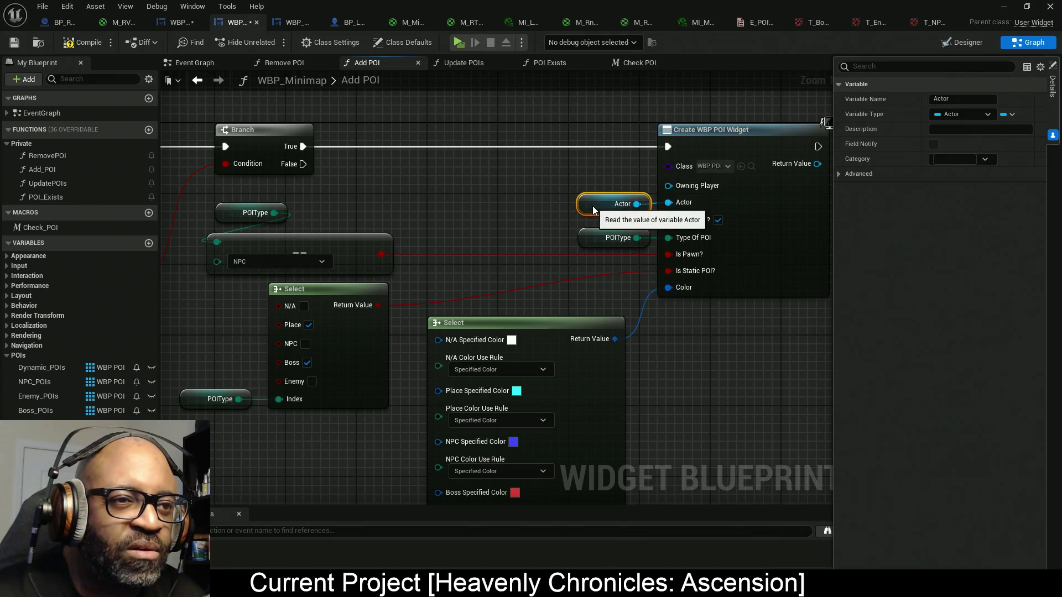
pyautogui.keyDown('alt'); pyautogui.click(636, 204); pyautogui.keyUp('alt')
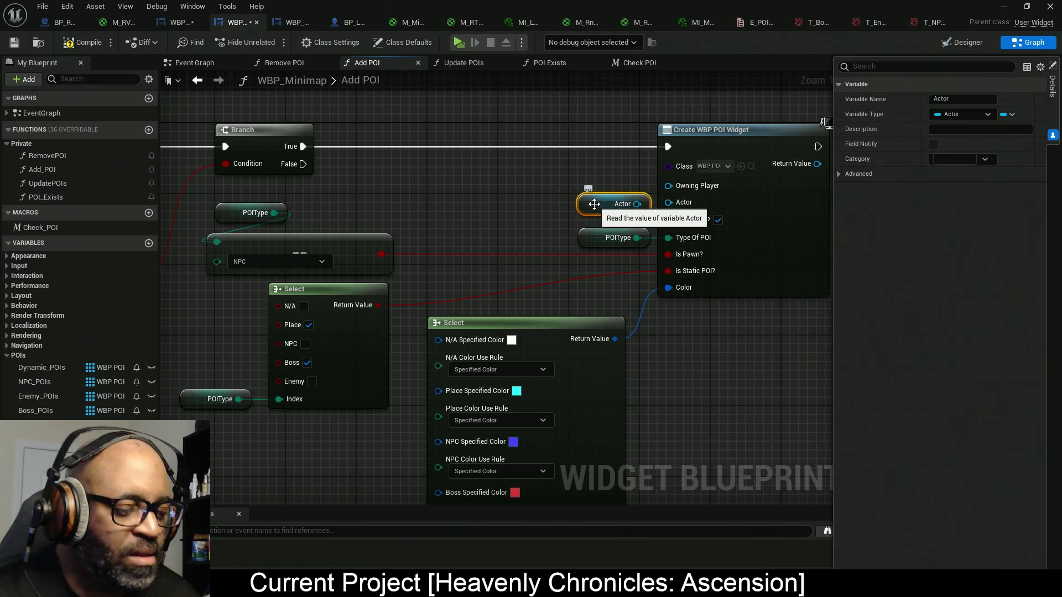
pyautogui.press('Delete')
# - Place a new Actor variable getter and wire it into Create WBP POI Widget's Actor input
pyautogui.rightClick(432, 220)
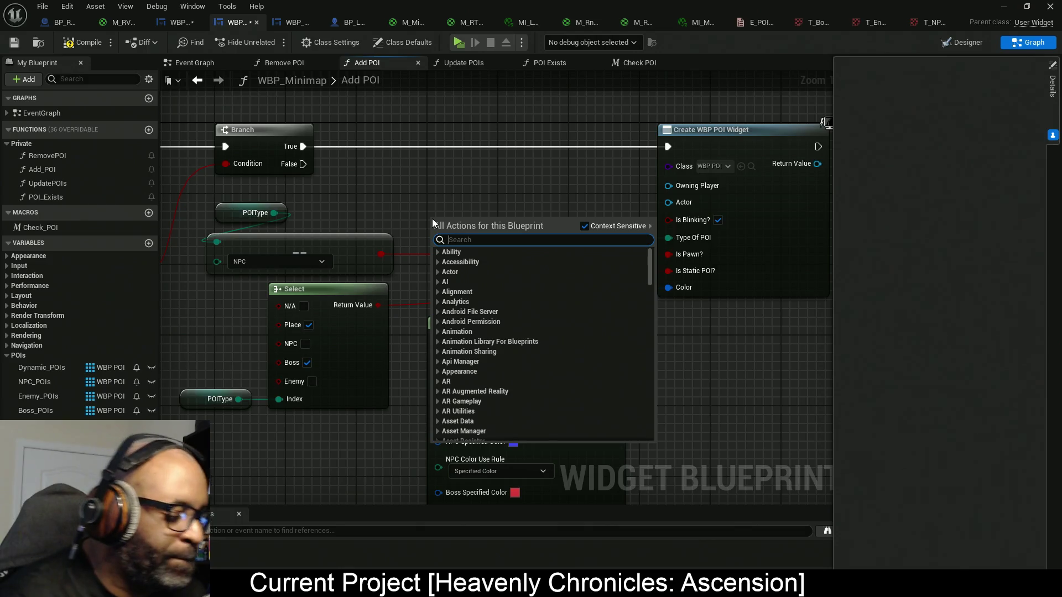
pyautogui.write('get a')
pyautogui.write('fc')
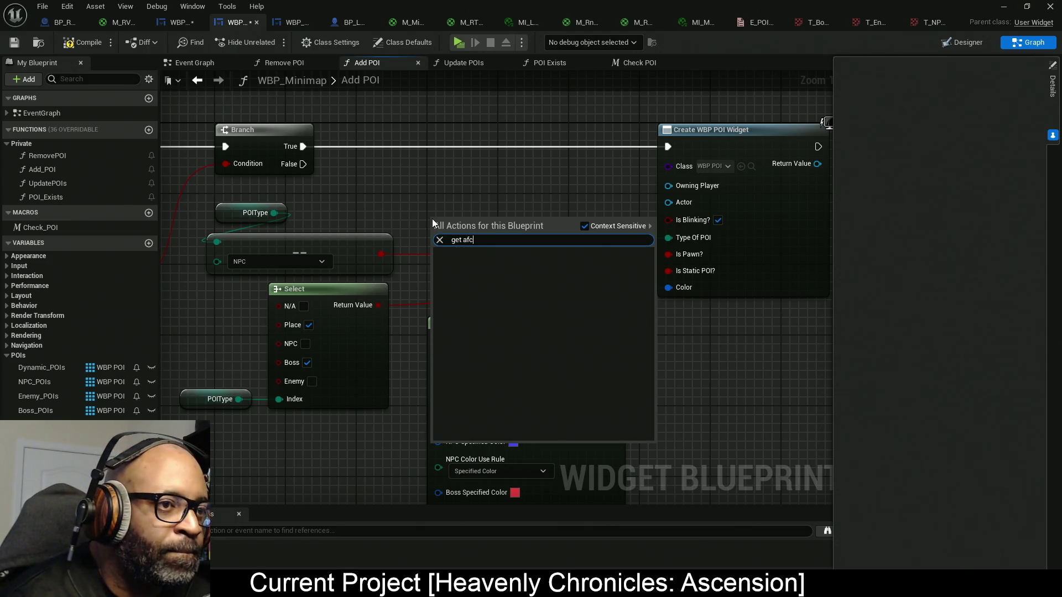
pyautogui.press('BackSpace')
pyautogui.press('BackSpace')
pyautogui.write('ctor')
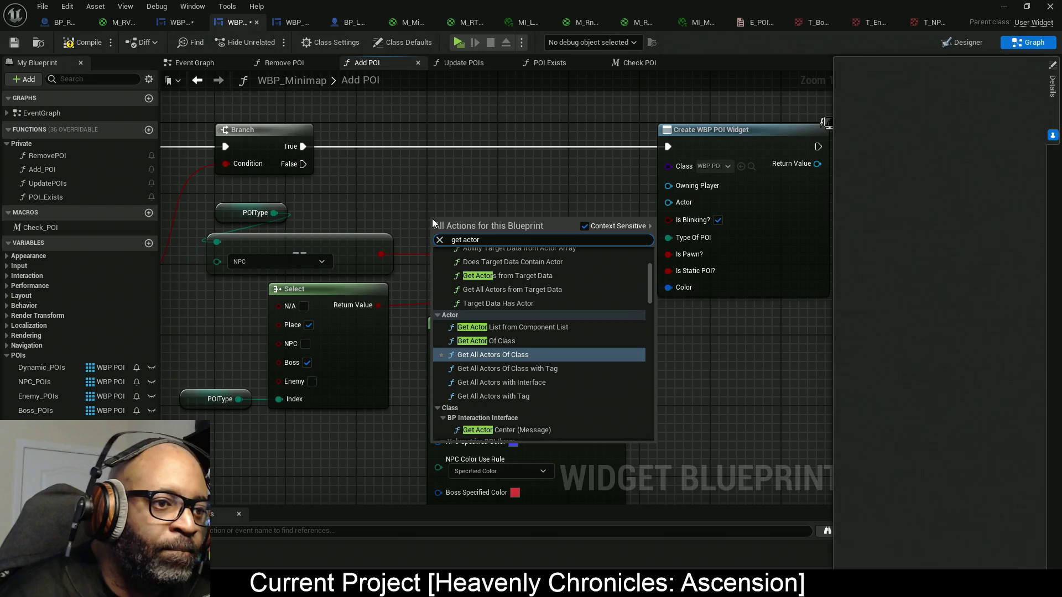
pyautogui.scroll(-8, 586, 326)
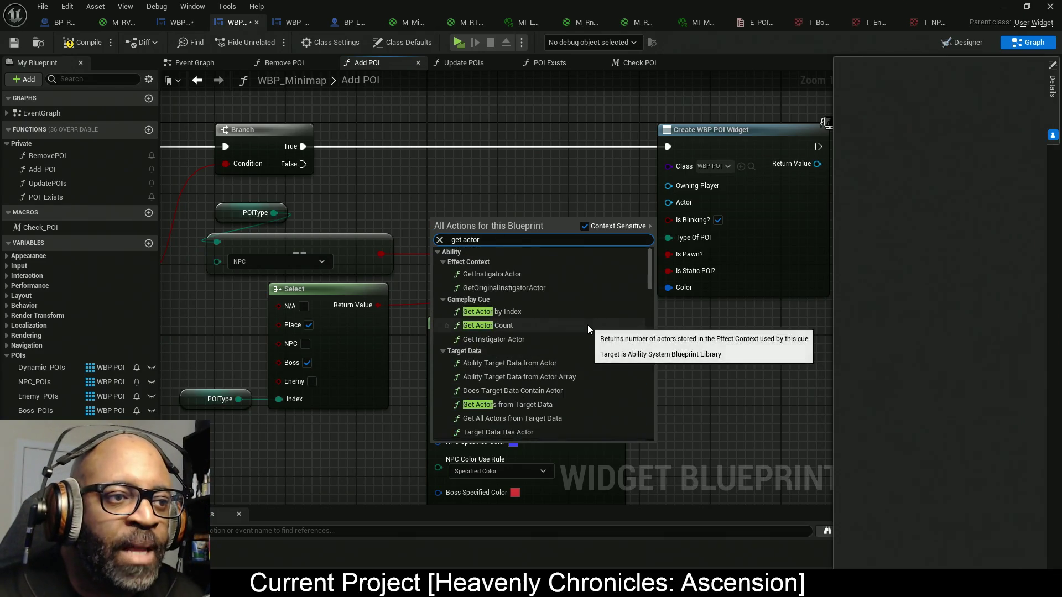
pyautogui.scroll(-10, 585, 365)
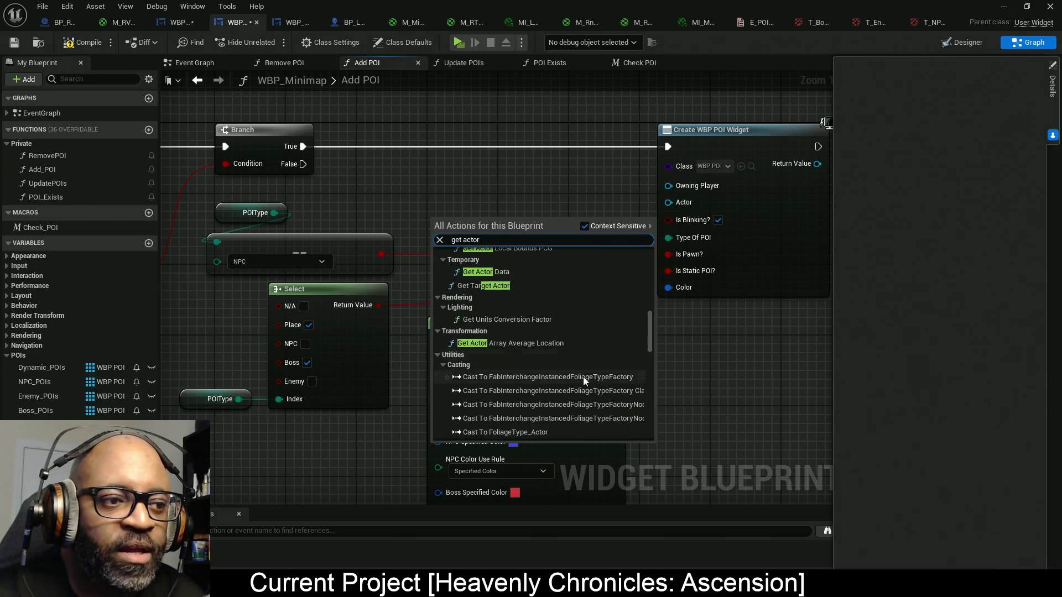
pyautogui.scroll(-10, 580, 398)
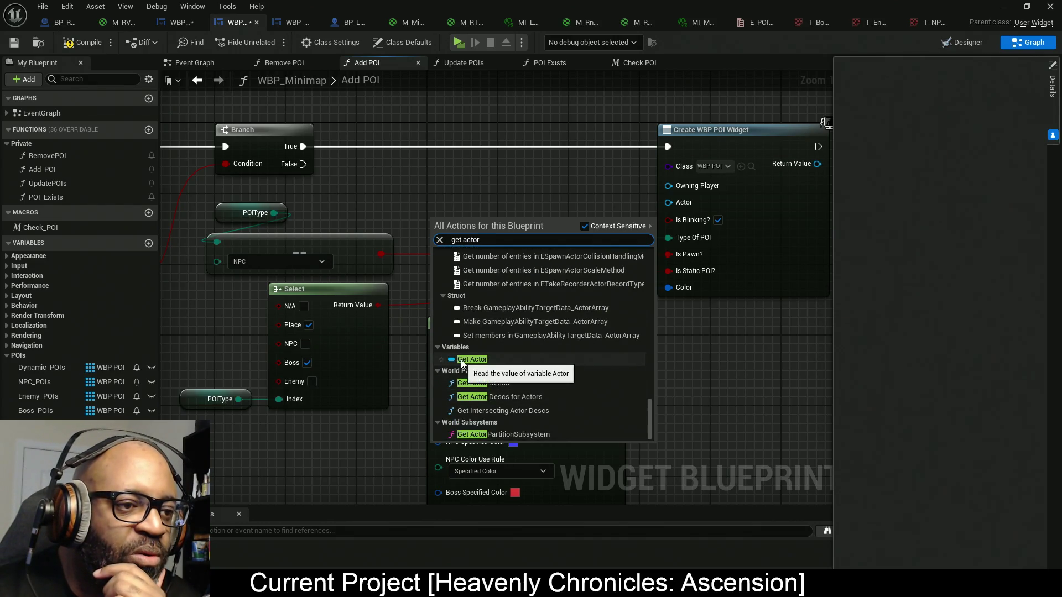
pyautogui.click(493, 358)
pyautogui.moveTo(486, 221); pyautogui.dragTo(668, 202)
pyautogui.moveTo(452, 229)
pyautogui.mouseDown()
pyautogui.moveTo(566, 203)
pyautogui.moveTo(602, 214)
pyautogui.mouseUp()
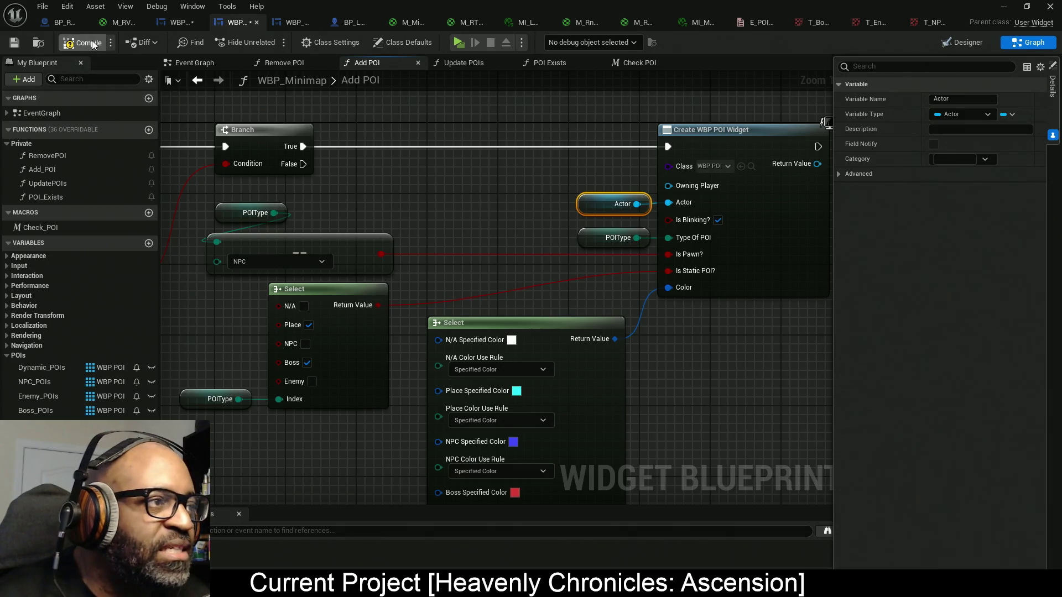
# - Save the blueprints with Ctrl+S and switch WBP_Minimap to the Designer view
pyautogui.hotkey('ctrl', 's')
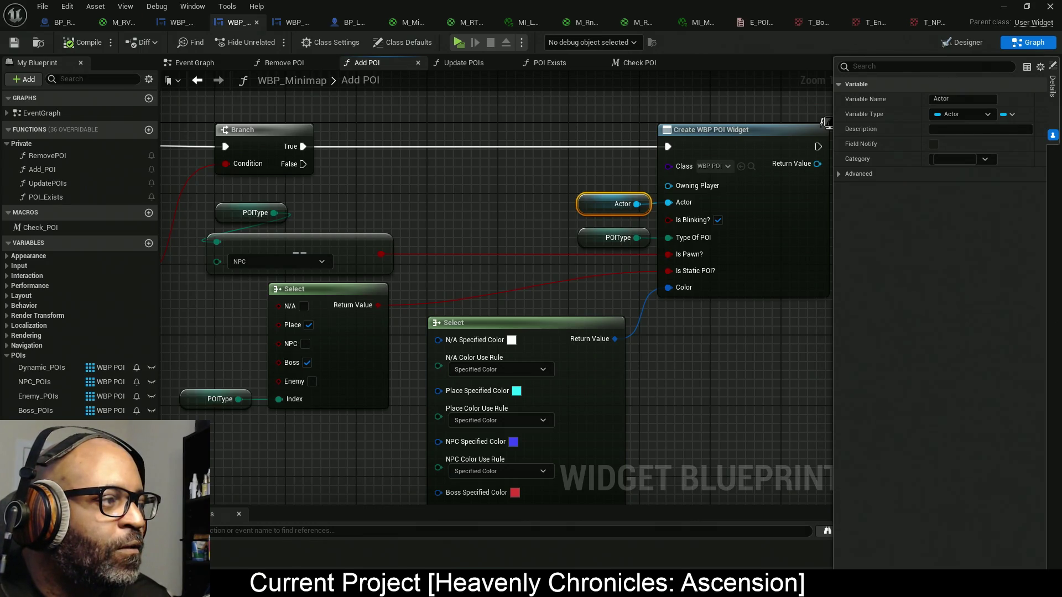
pyautogui.moveTo(705, 362); pyautogui.dragTo(576, 360)
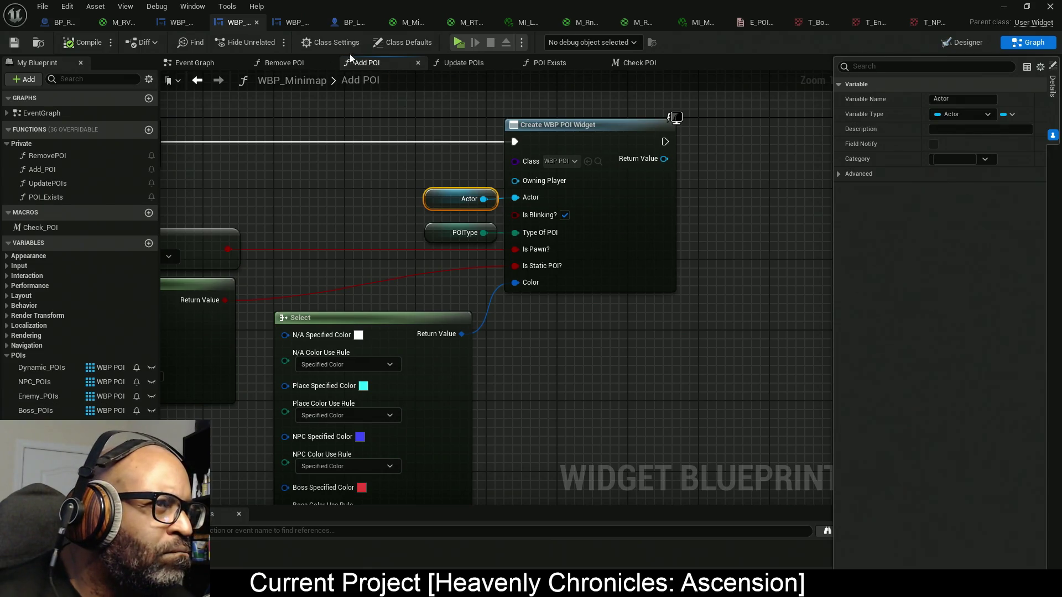
pyautogui.click(962, 42)
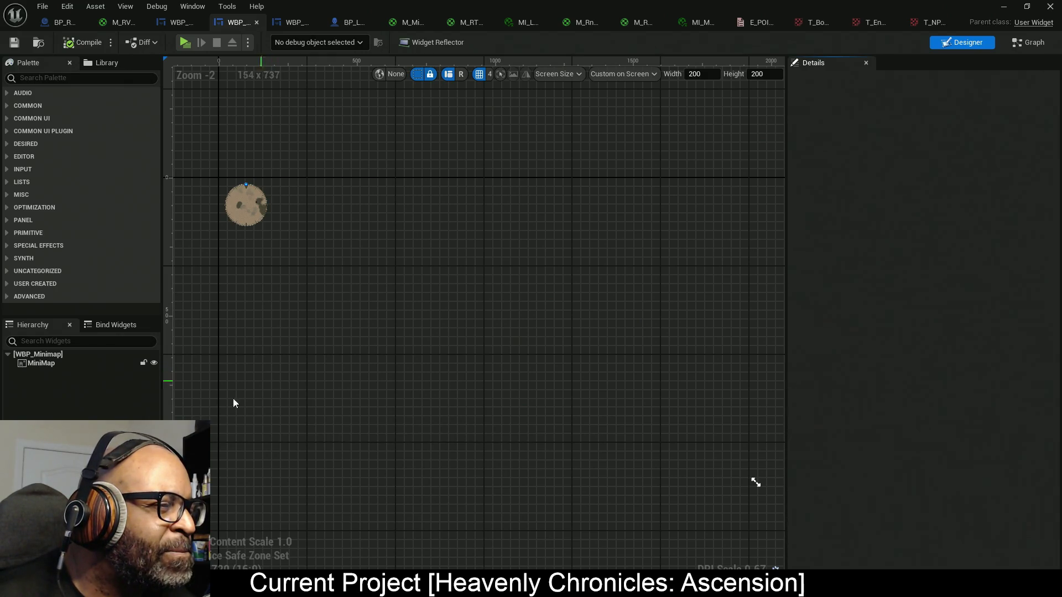
# - Wrap the MiniMap image widget inside an Overlay
pyautogui.click(67, 356)
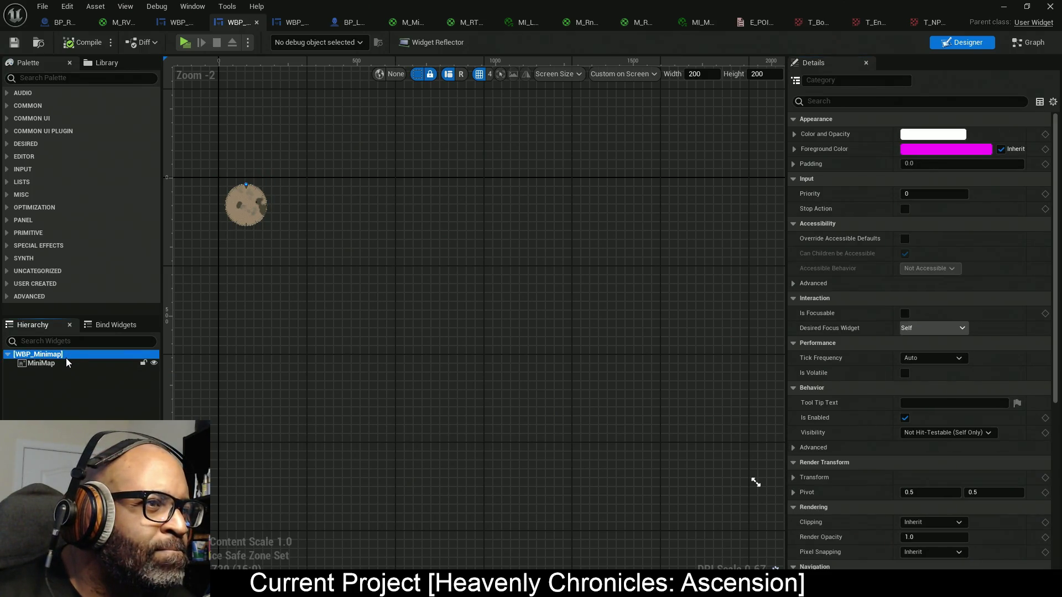
pyautogui.click(61, 78)
pyautogui.write('overlay')
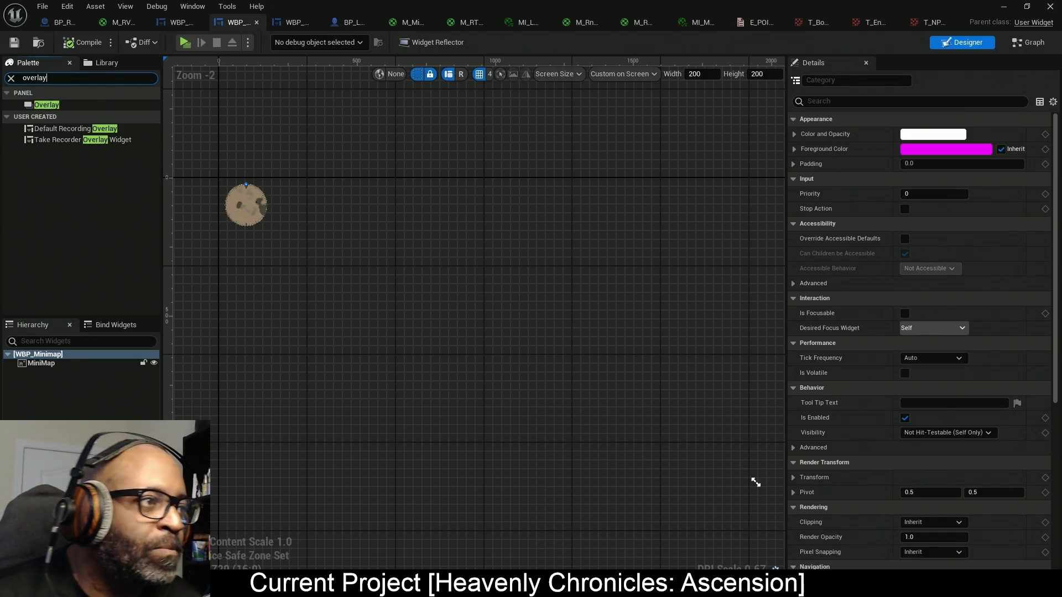
pyautogui.moveTo(91, 105)
pyautogui.mouseDown()
pyautogui.moveTo(71, 353)
pyautogui.moveTo(56, 364)
pyautogui.moveTo(144, 363)
pyautogui.moveTo(62, 363)
pyautogui.moveTo(115, 259)
pyautogui.mouseUp()
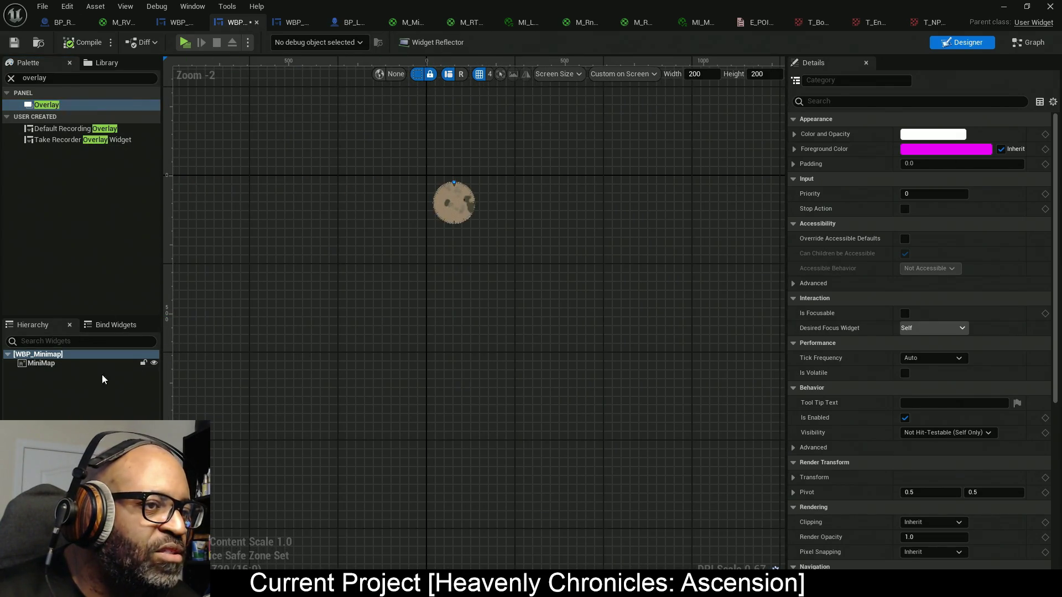
pyautogui.click(37, 363)
pyautogui.moveTo(89, 481)
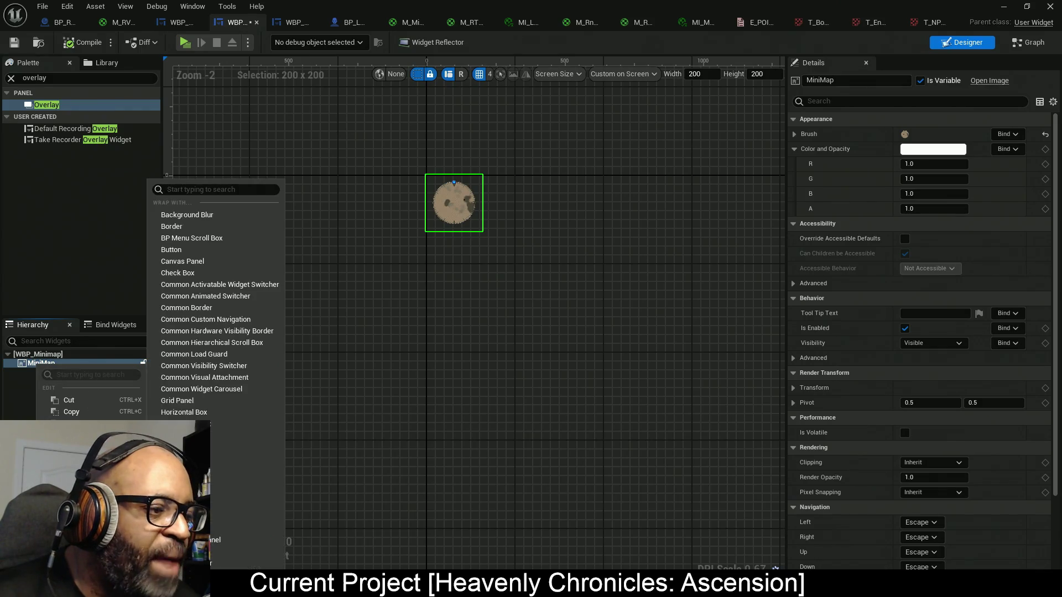
pyautogui.click(249, 459)
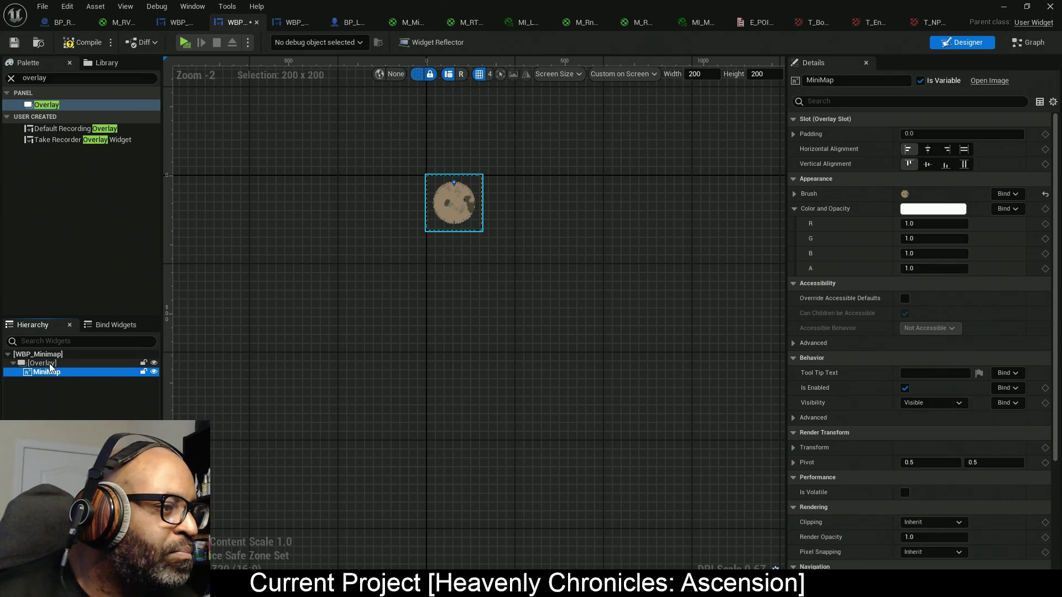
# - Rename the Overlay to POI_Overlay, mark it as a variable, and compile
pyautogui.click(49, 363)
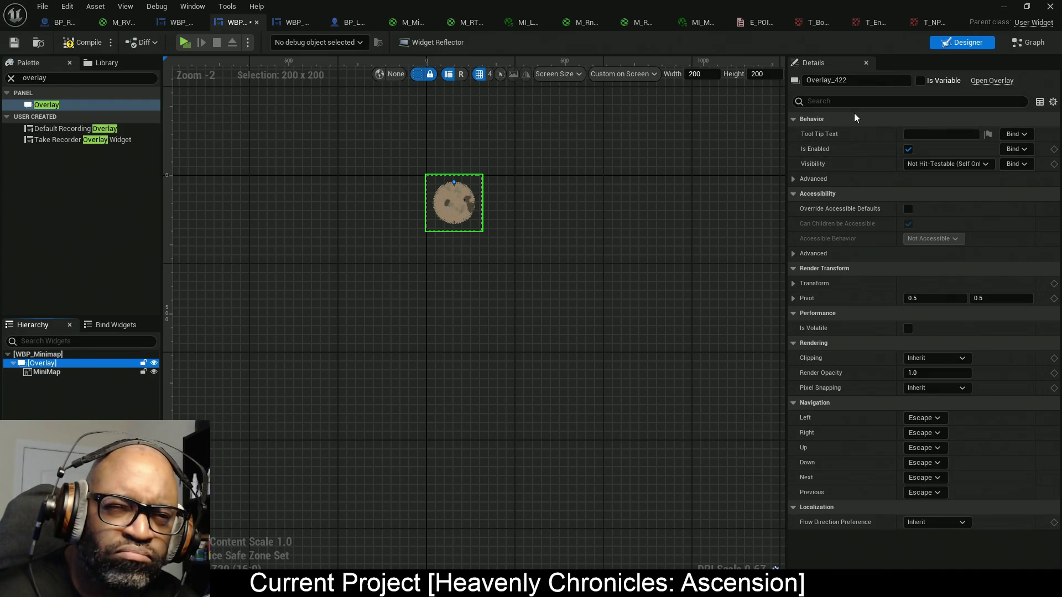
pyautogui.click(860, 80)
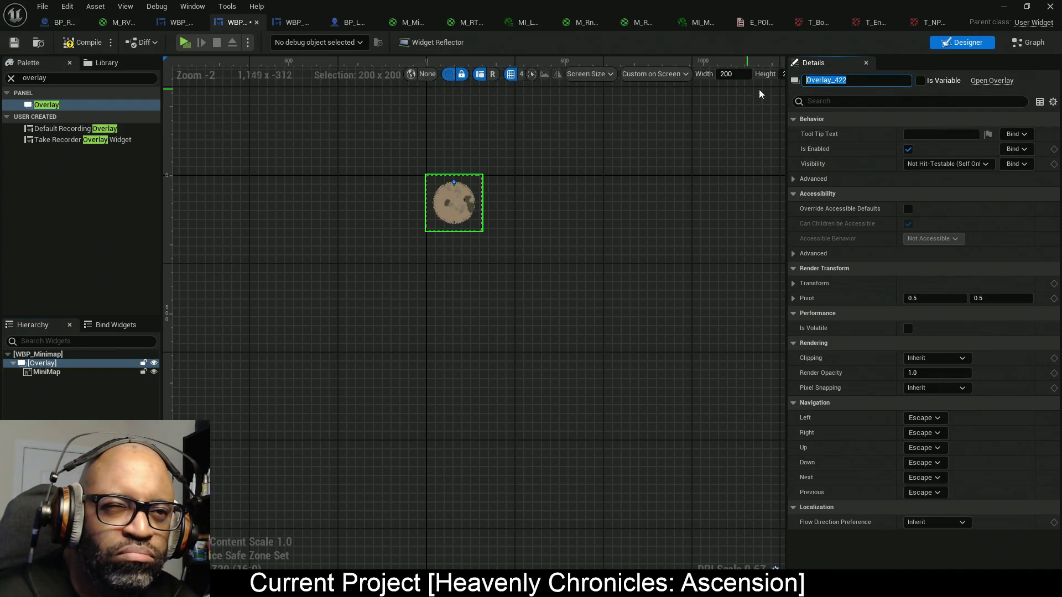
pyautogui.write('PO')
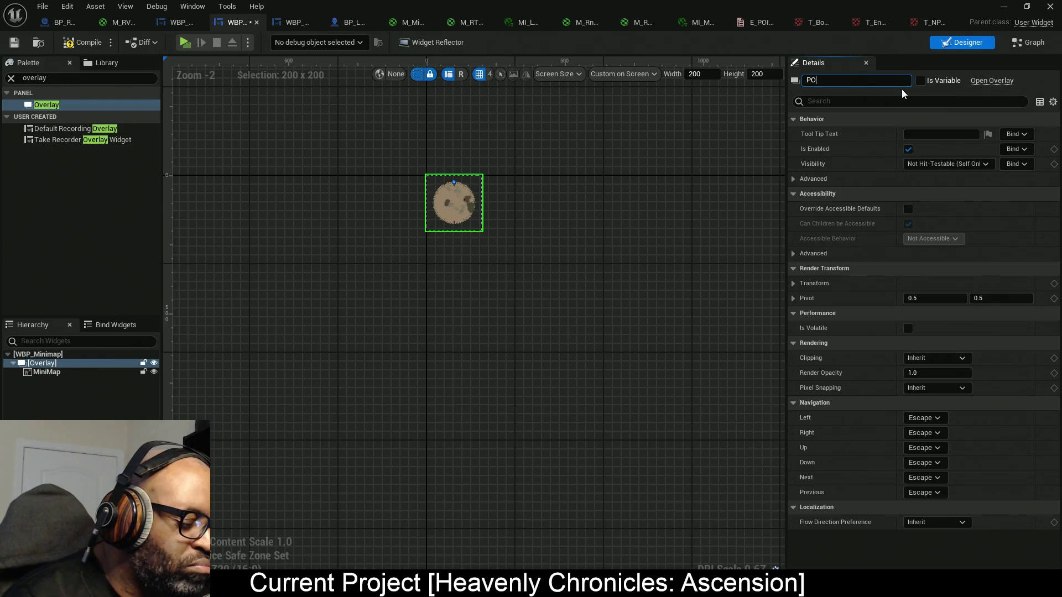
pyautogui.write('I_Overlay')
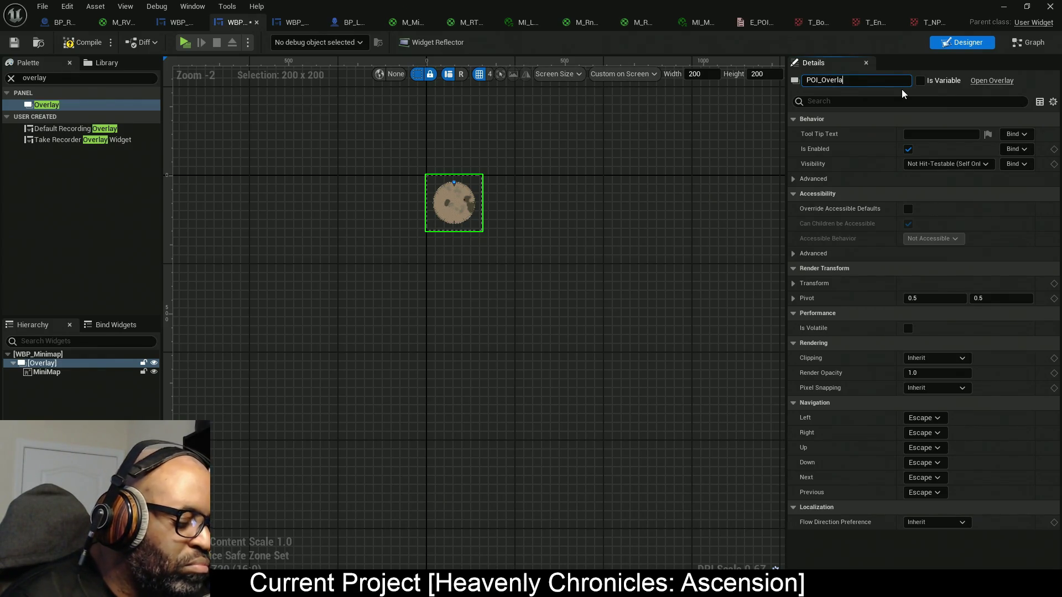
pyautogui.press('Return')
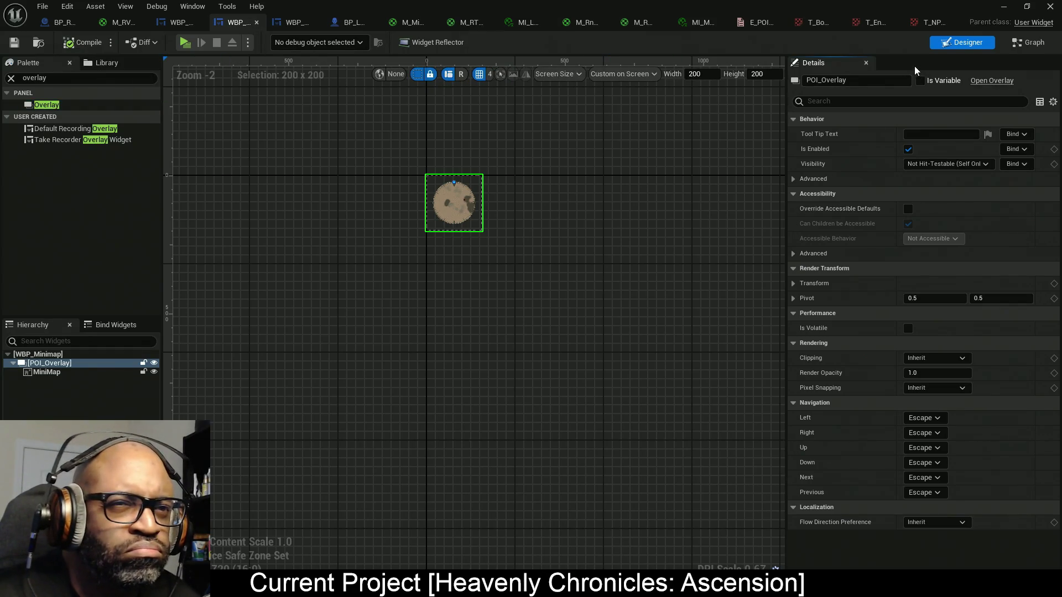
pyautogui.click(920, 81)
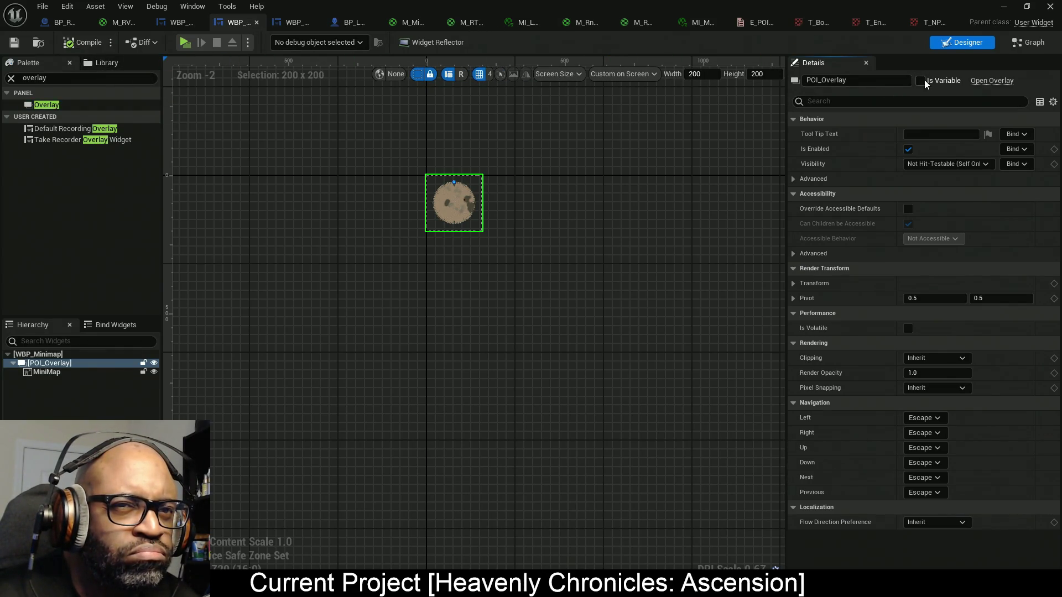
pyautogui.click(97, 49)
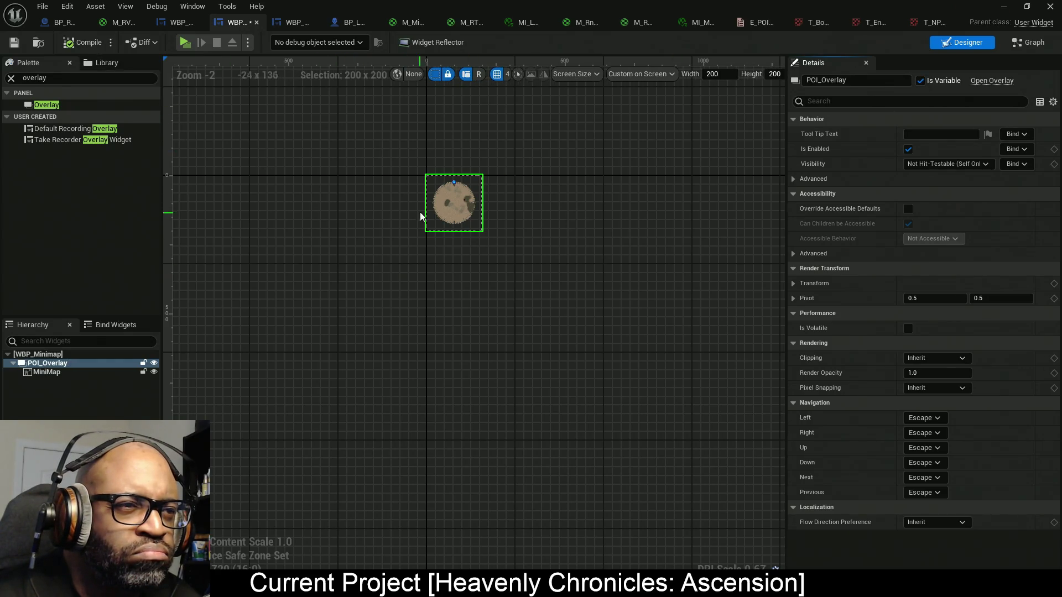
pyautogui.scroll(7, 431, 207)
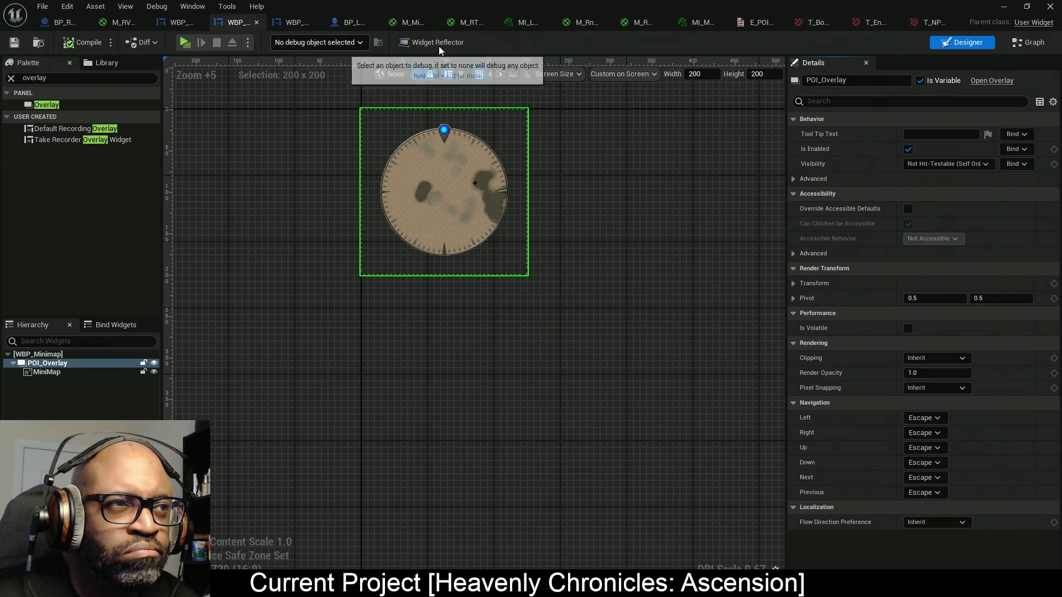
# - Add a POI_Overlay getter and an Add Child to Overlay node in the Add POI graph
pyautogui.click(1020, 47)
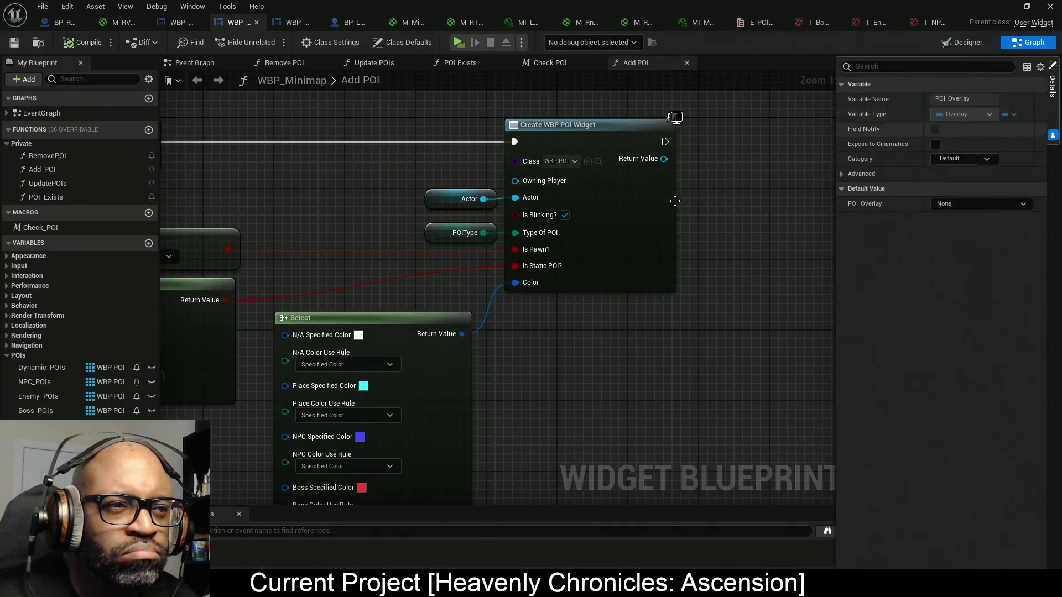
pyautogui.moveTo(414, 317); pyautogui.dragTo(385, 317)
pyautogui.moveTo(38, 425)
pyautogui.mouseDown()
pyautogui.moveTo(233, 443)
pyautogui.moveTo(391, 208)
pyautogui.moveTo(592, 165)
pyautogui.mouseUp()
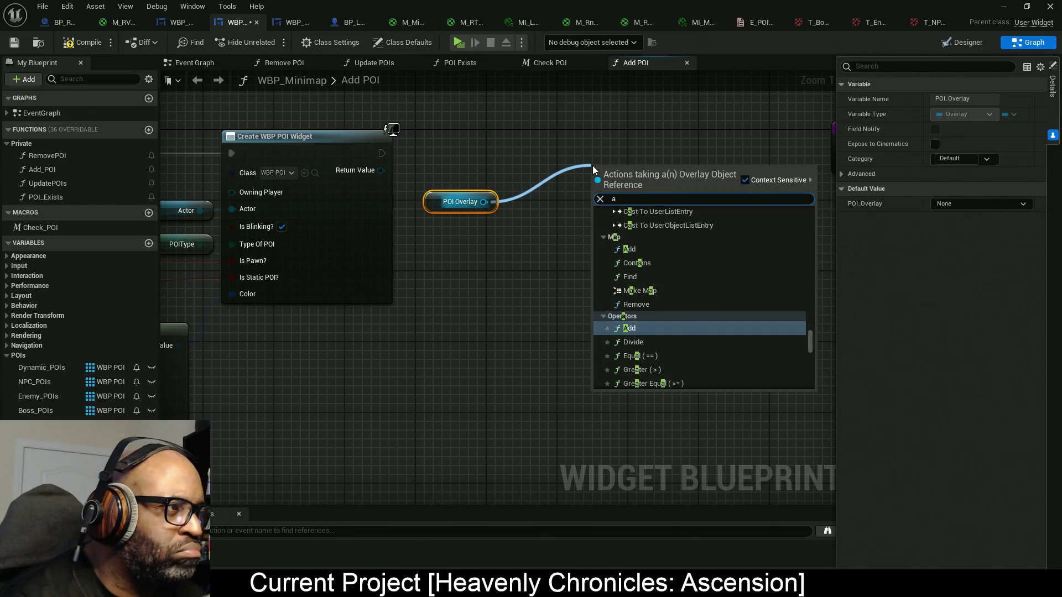
pyautogui.write('add child')
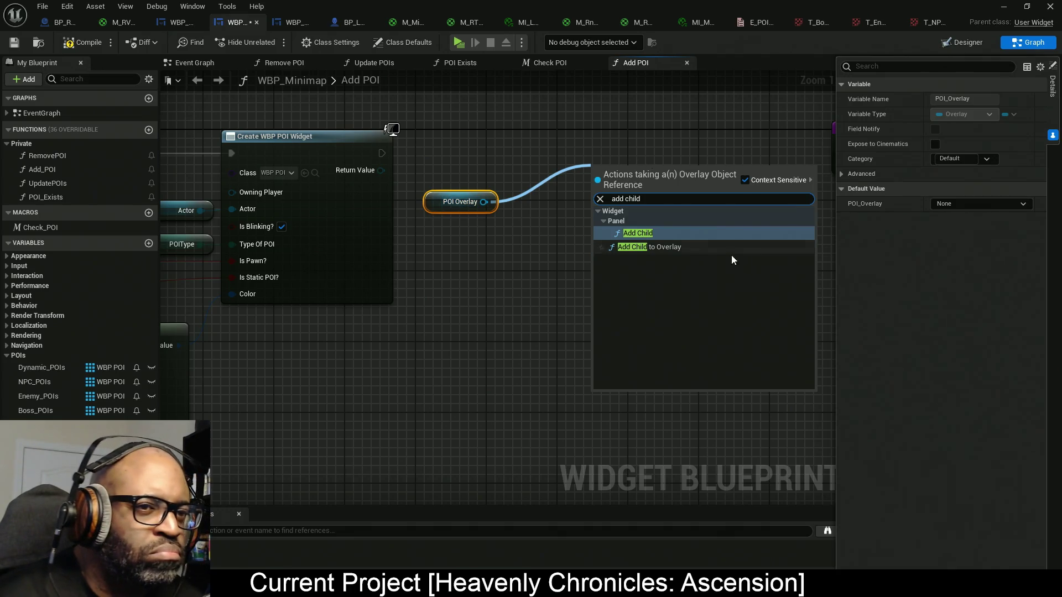
pyautogui.click(702, 247)
# - Wire execution and the created POI widget into Add Child to Overlay's Content, then shift both nodes left
pyautogui.moveTo(381, 171)
pyautogui.mouseDown()
pyautogui.moveTo(420, 183)
pyautogui.moveTo(376, 154)
pyautogui.moveTo(627, 208)
pyautogui.moveTo(595, 198)
pyautogui.mouseUp()
pyautogui.moveTo(687, 204); pyautogui.dragTo(694, 159)
pyautogui.moveTo(381, 170); pyautogui.dragTo(620, 206)
pyautogui.moveTo(443, 202)
pyautogui.mouseDown()
pyautogui.moveTo(533, 166)
pyautogui.moveTo(522, 164)
pyautogui.mouseUp()
pyautogui.moveTo(498, 118)
pyautogui.mouseDown()
pyautogui.moveTo(691, 232)
pyautogui.moveTo(694, 222)
pyautogui.mouseUp()
pyautogui.moveTo(654, 155); pyautogui.dragTo(564, 155)
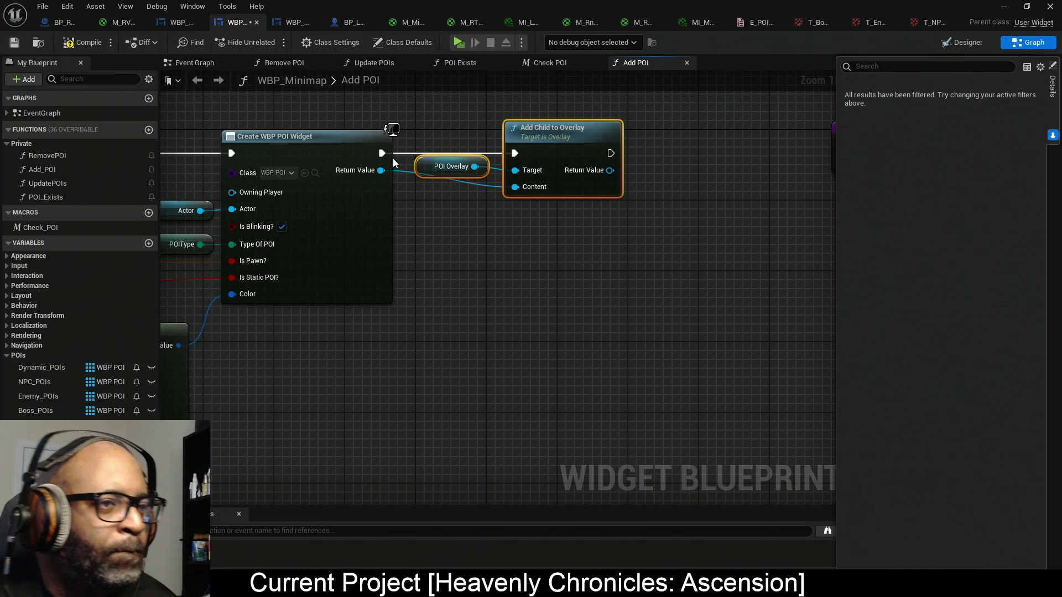
pyautogui.moveTo(381, 170); pyautogui.dragTo(689, 326)
pyautogui.write('set')
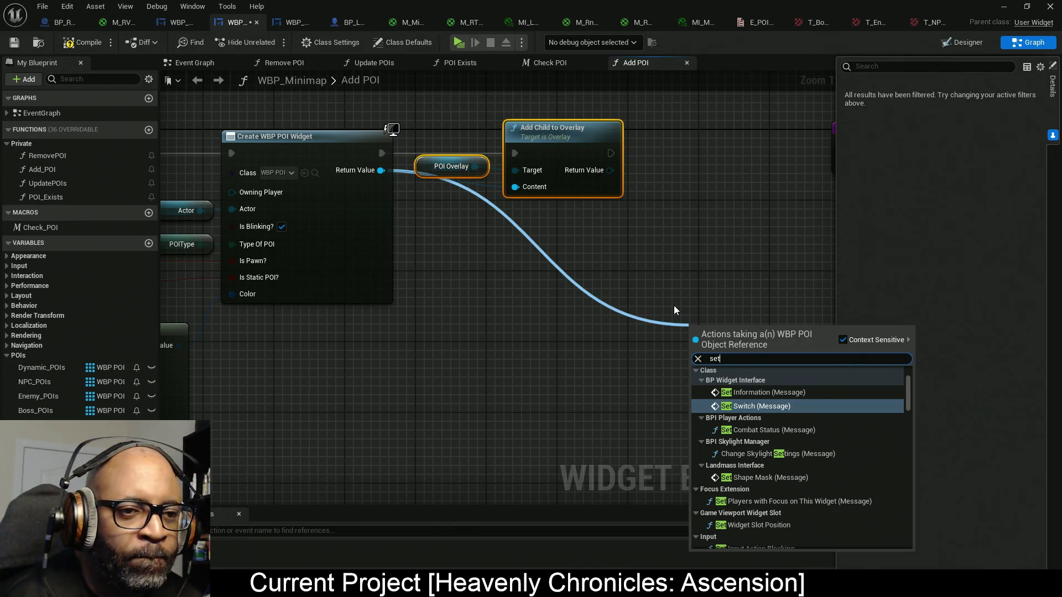
pyautogui.press('Escape')
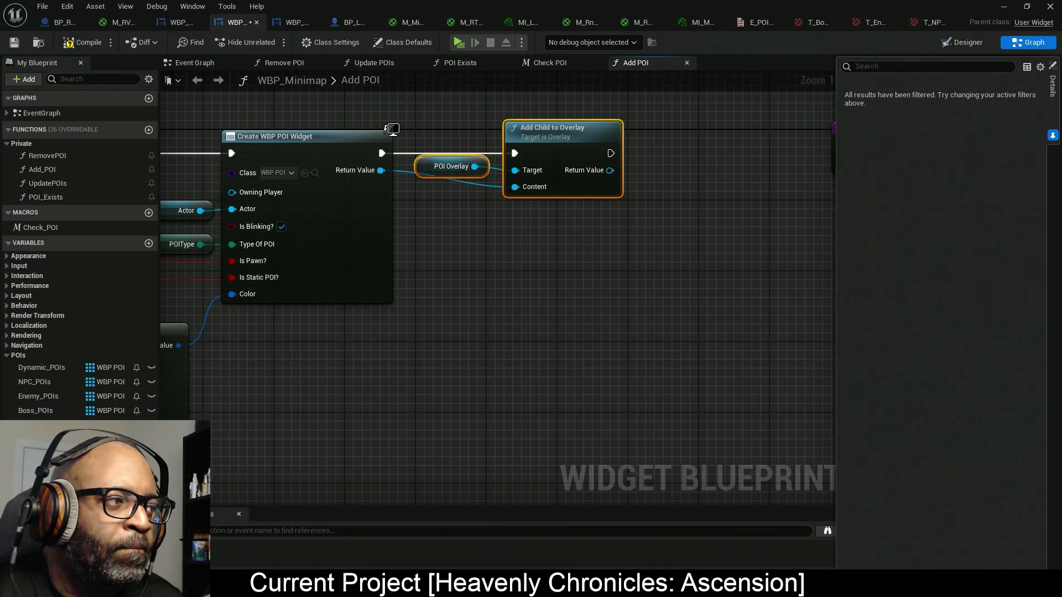
# - Add a Set Overlay Slot node fed by Add Child's returned slot and execution
pyautogui.moveTo(381, 170); pyautogui.dragTo(570, 308)
pyautogui.write('set overlay')
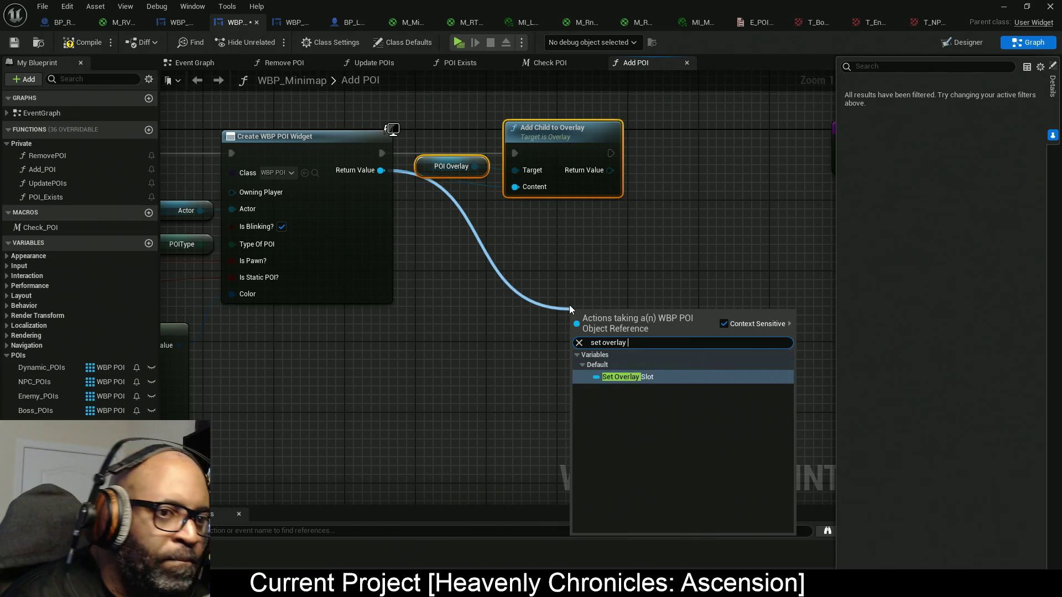
pyautogui.press('Return')
pyautogui.moveTo(578, 345)
pyautogui.mouseDown()
pyautogui.moveTo(625, 174)
pyautogui.moveTo(610, 171)
pyautogui.mouseUp()
pyautogui.moveTo(577, 321)
pyautogui.mouseDown()
pyautogui.moveTo(614, 306)
pyautogui.moveTo(640, 161)
pyautogui.moveTo(610, 153)
pyautogui.mouseUp()
pyautogui.moveTo(606, 315)
pyautogui.mouseDown()
pyautogui.moveTo(742, 167)
pyautogui.moveTo(721, 147)
pyautogui.mouseUp()
# - Tidy the Target and Content wires with reroute points and move the Return node right
pyautogui.doubleClick(656, 187)
pyautogui.moveTo(656, 187)
pyautogui.mouseDown()
pyautogui.moveTo(651, 220)
pyautogui.moveTo(439, 208)
pyautogui.moveTo(448, 220)
pyautogui.mouseUp()
pyautogui.doubleClick(608, 212)
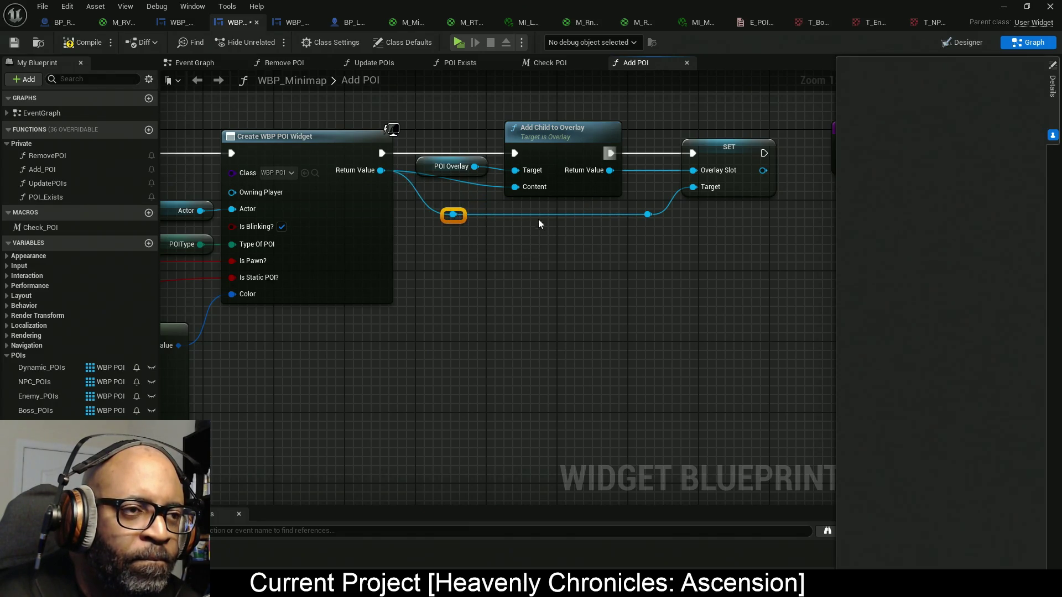
pyautogui.moveTo(514, 187); pyautogui.dragTo(453, 214)
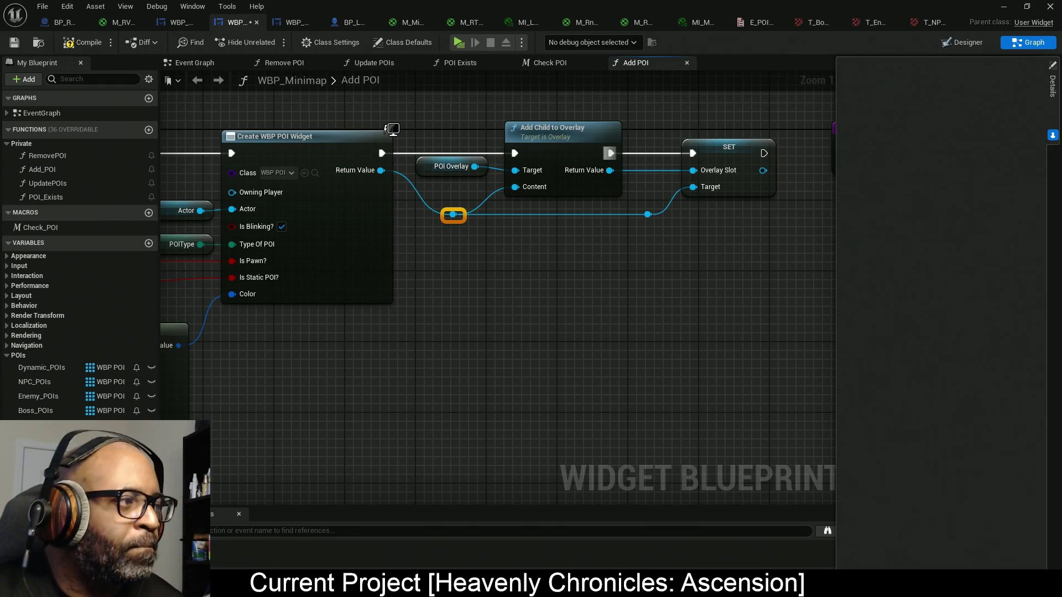
pyautogui.moveTo(532, 293); pyautogui.dragTo(209, 289)
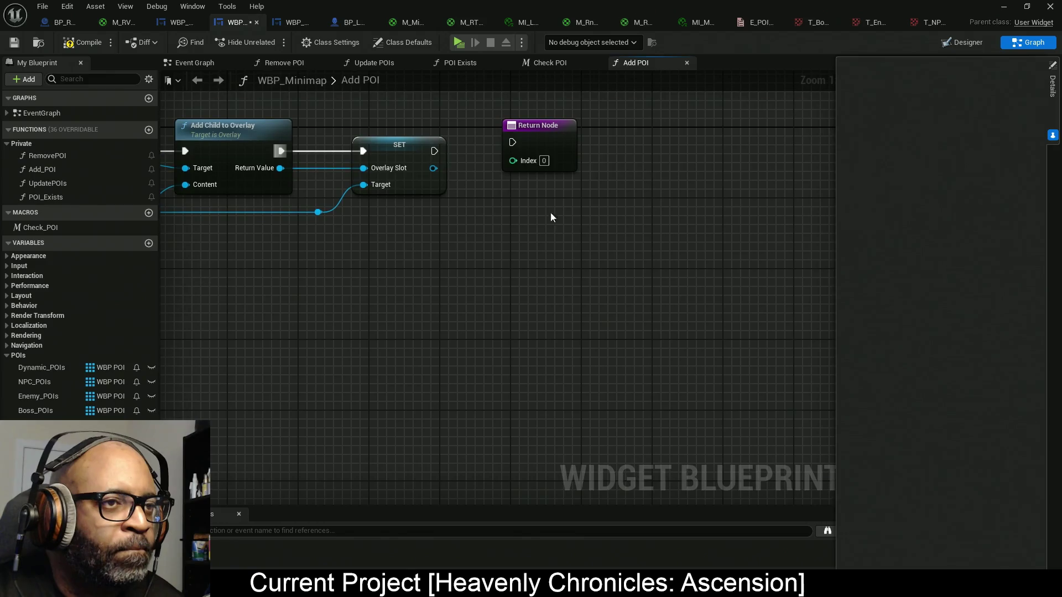
pyautogui.moveTo(541, 154)
pyautogui.mouseDown()
pyautogui.moveTo(783, 170)
pyautogui.moveTo(774, 161)
pyautogui.mouseUp()
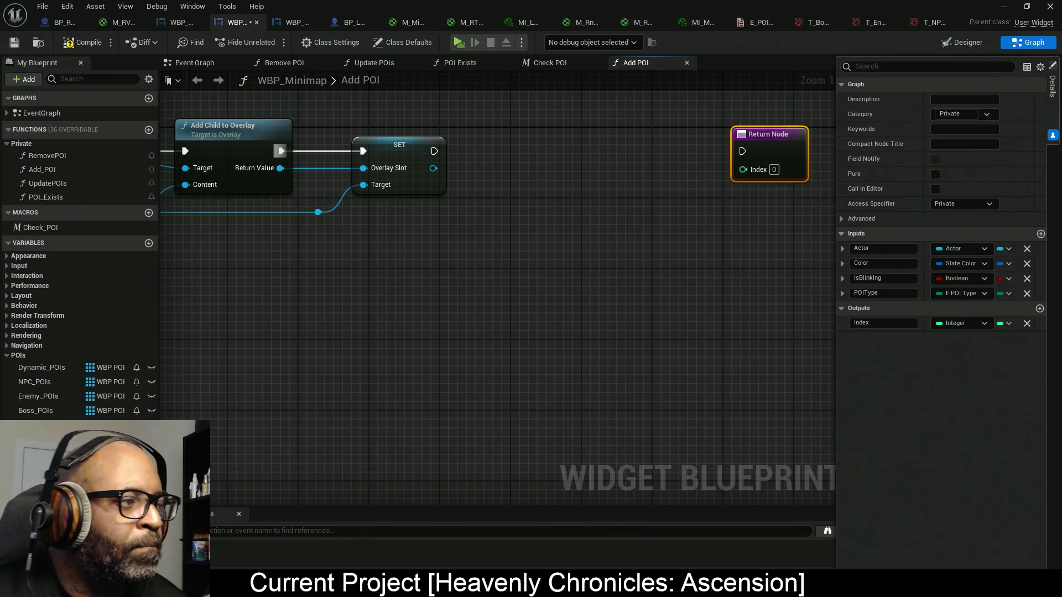
# - Add Set Horizontal Alignment on Overlay Slot after SET, set to Center
pyautogui.moveTo(561, 258)
pyautogui.mouseDown()
pyautogui.moveTo(307, 274)
pyautogui.moveTo(433, 272)
pyautogui.mouseUp()
pyautogui.moveTo(304, 182); pyautogui.dragTo(332, 198)
pyautogui.write('set hor')
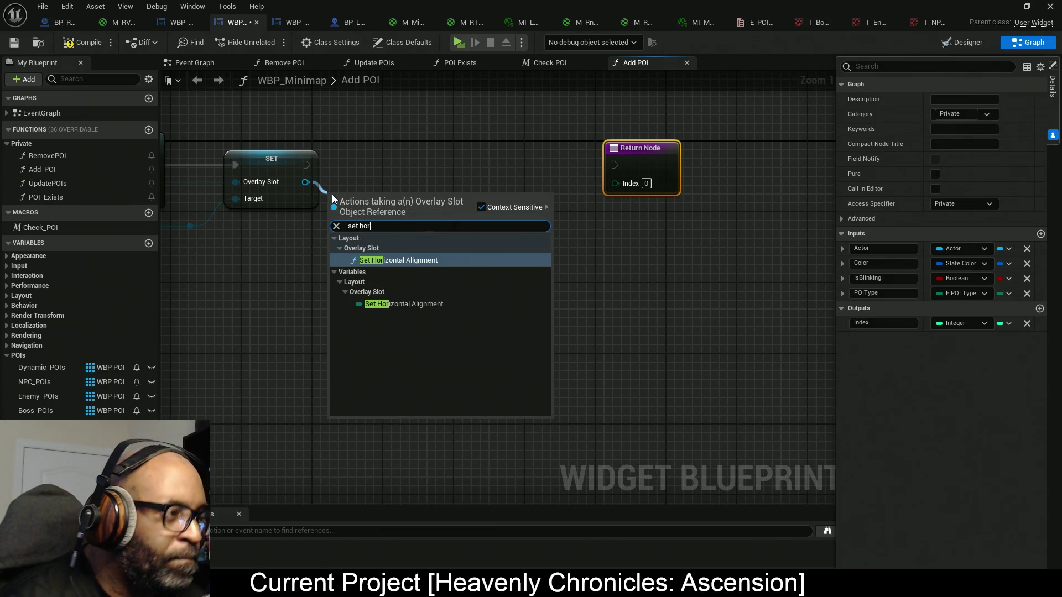
pyautogui.press('Return')
pyautogui.moveTo(381, 200)
pyautogui.mouseDown()
pyautogui.moveTo(416, 165)
pyautogui.moveTo(390, 143)
pyautogui.mouseUp()
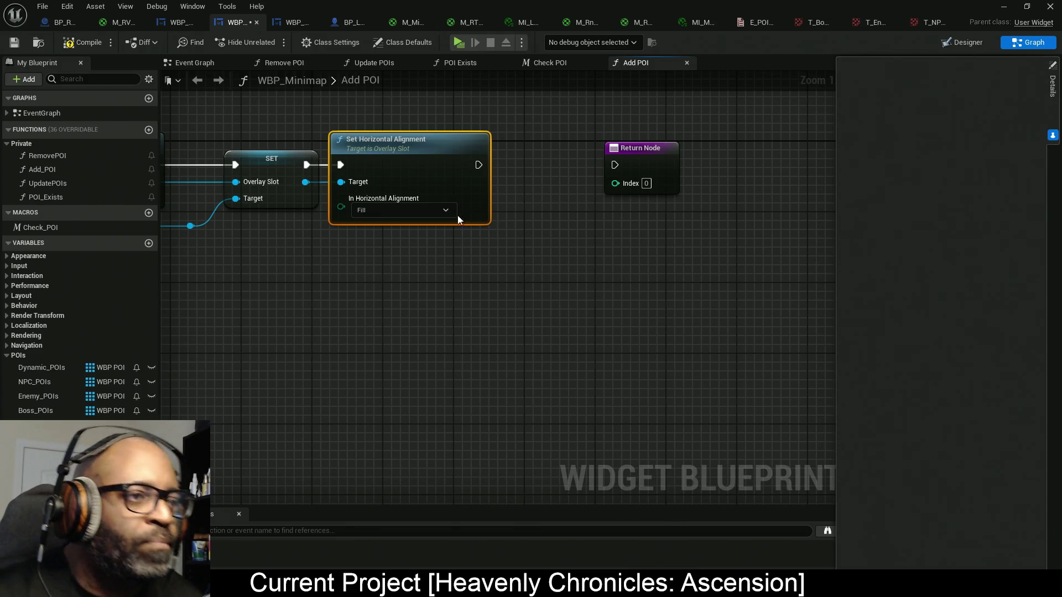
pyautogui.click(433, 210)
pyautogui.click(388, 236)
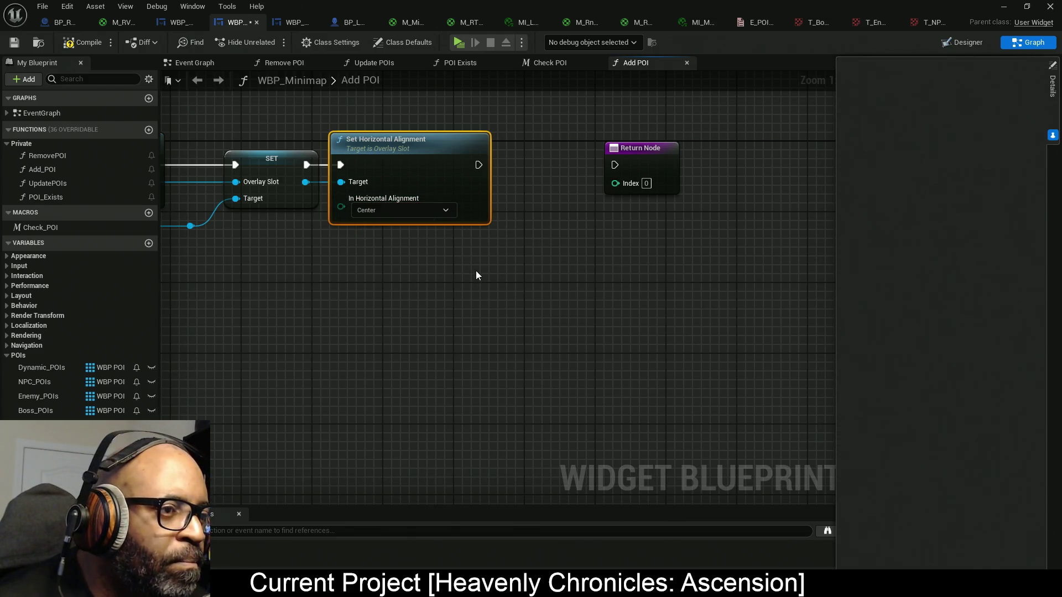
# - Add Set Vertical Alignment set to Center, chained after the horizontal alignment node
pyautogui.moveTo(305, 181)
pyautogui.mouseDown()
pyautogui.moveTo(343, 191)
pyautogui.moveTo(382, 278)
pyautogui.mouseUp()
pyautogui.write('set')
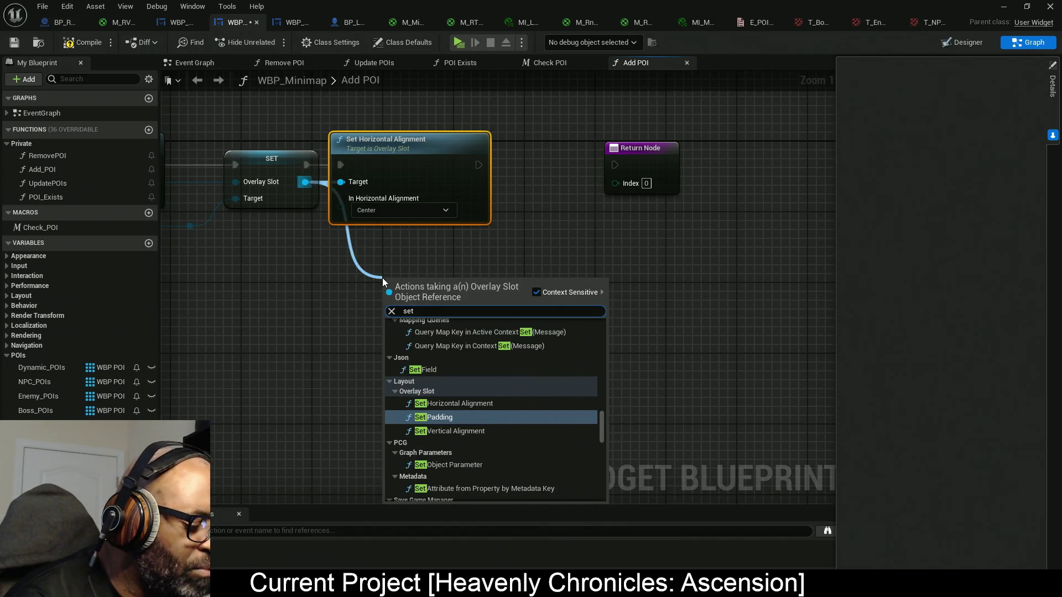
pyautogui.write(' vertical')
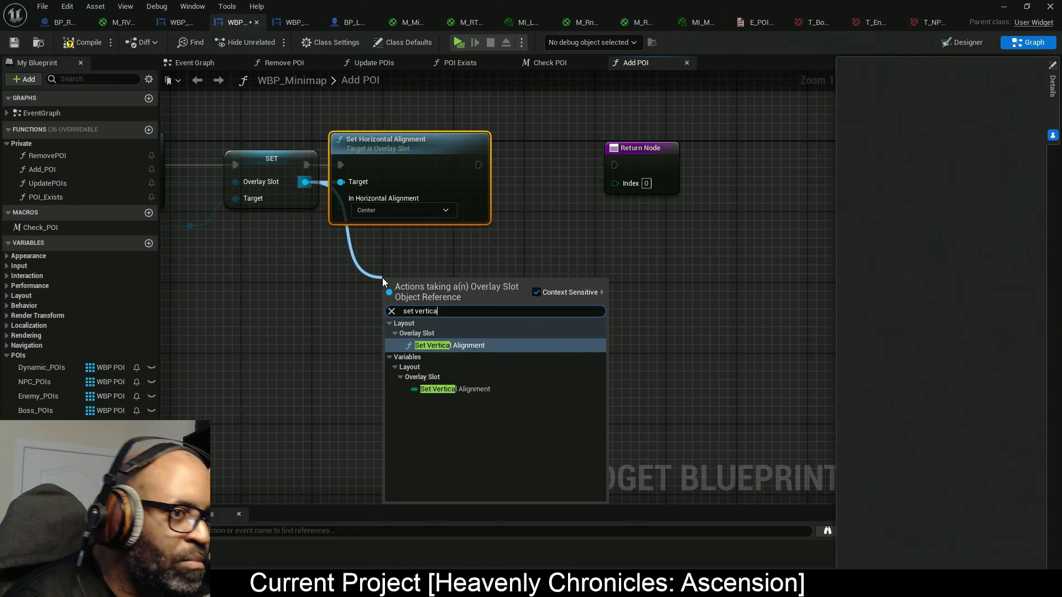
pyautogui.press('Return')
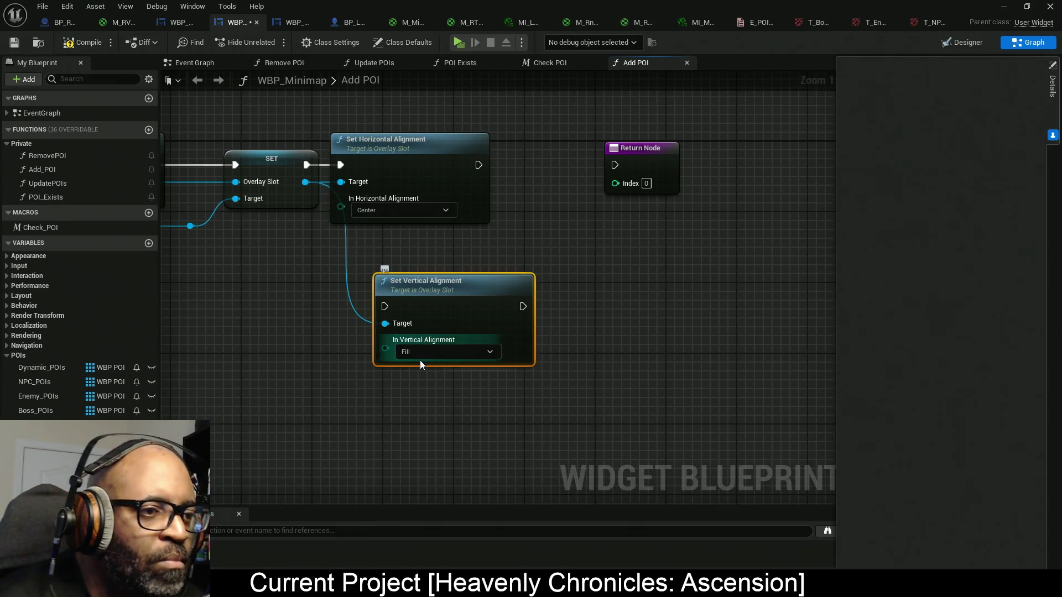
pyautogui.click(421, 356)
pyautogui.click(417, 377)
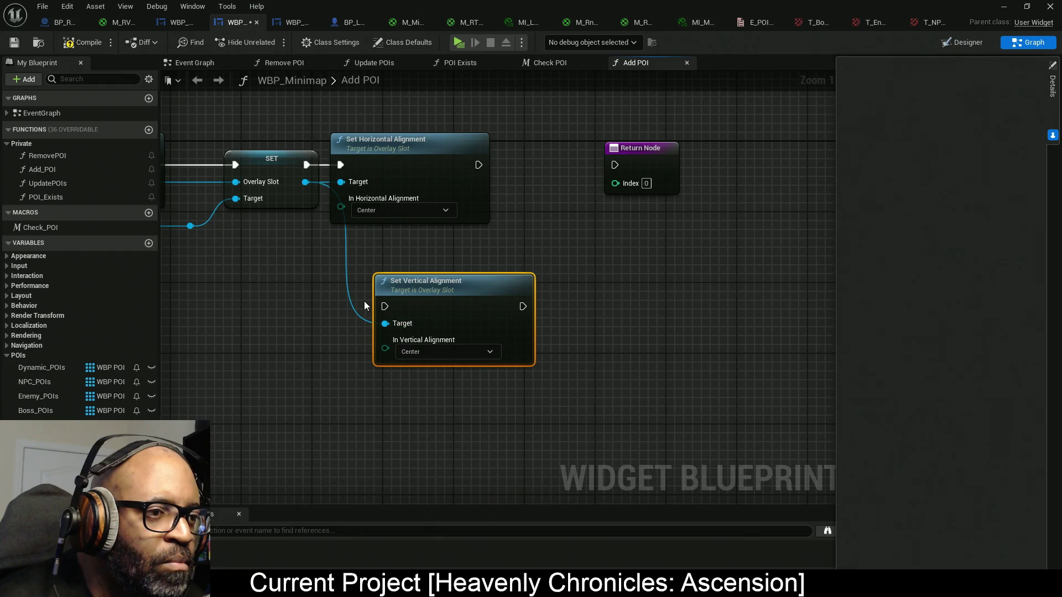
pyautogui.moveTo(382, 306)
pyautogui.mouseDown()
pyautogui.moveTo(492, 237)
pyautogui.moveTo(478, 164)
pyautogui.moveTo(630, 170)
pyautogui.mouseUp()
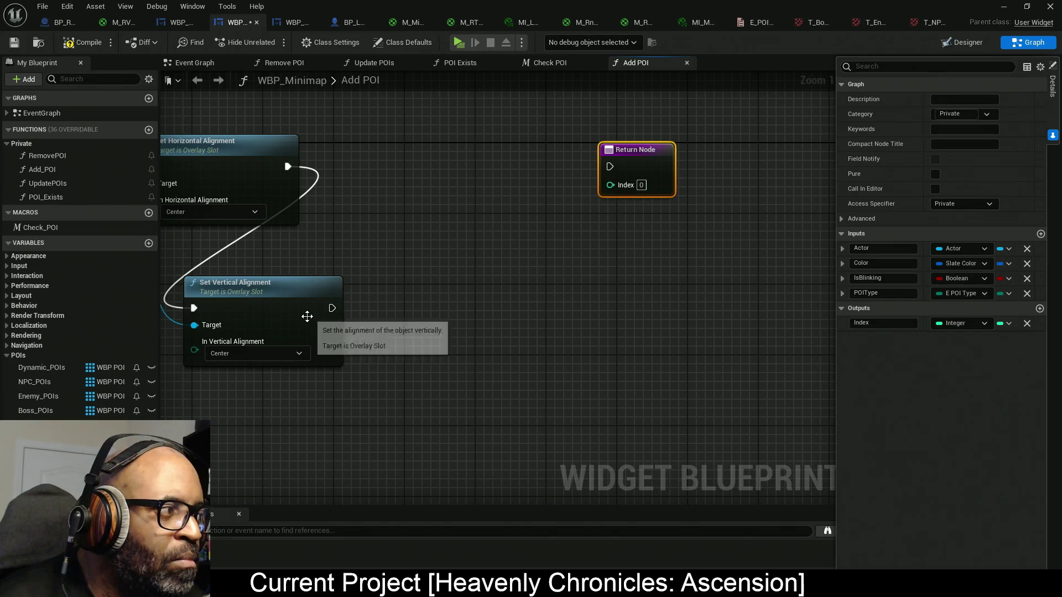
pyautogui.moveTo(292, 320)
pyautogui.mouseDown()
pyautogui.moveTo(441, 197)
pyautogui.moveTo(433, 178)
pyautogui.moveTo(407, 170)
pyautogui.mouseUp()
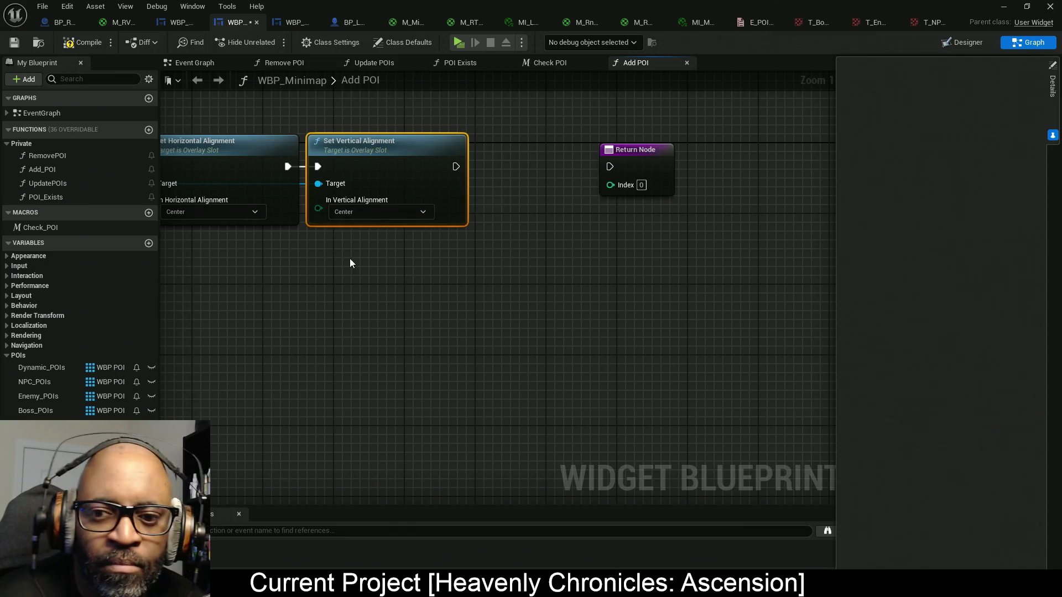
pyautogui.moveTo(350, 257); pyautogui.dragTo(470, 253)
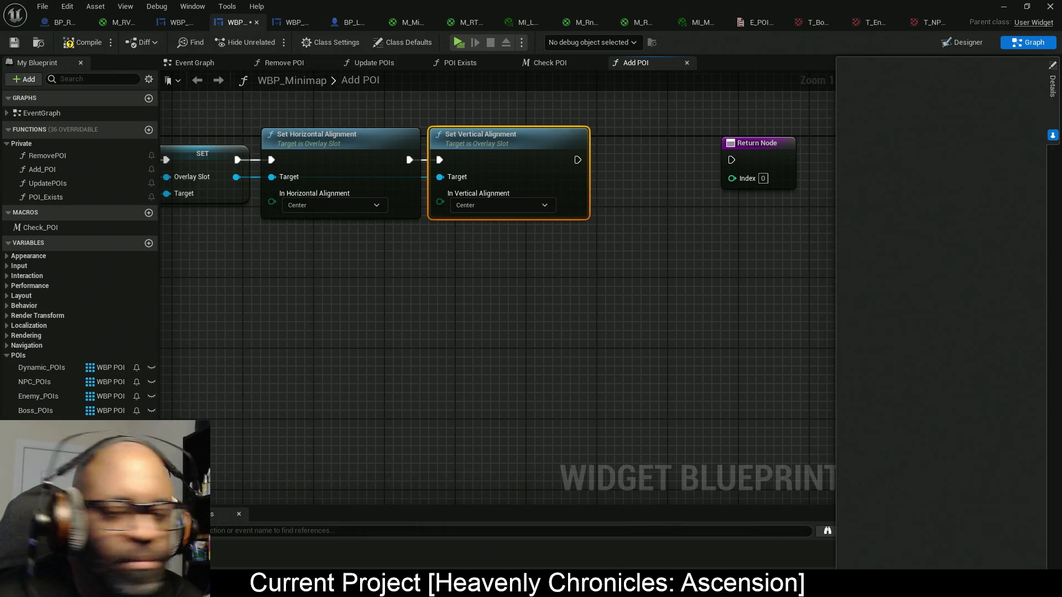